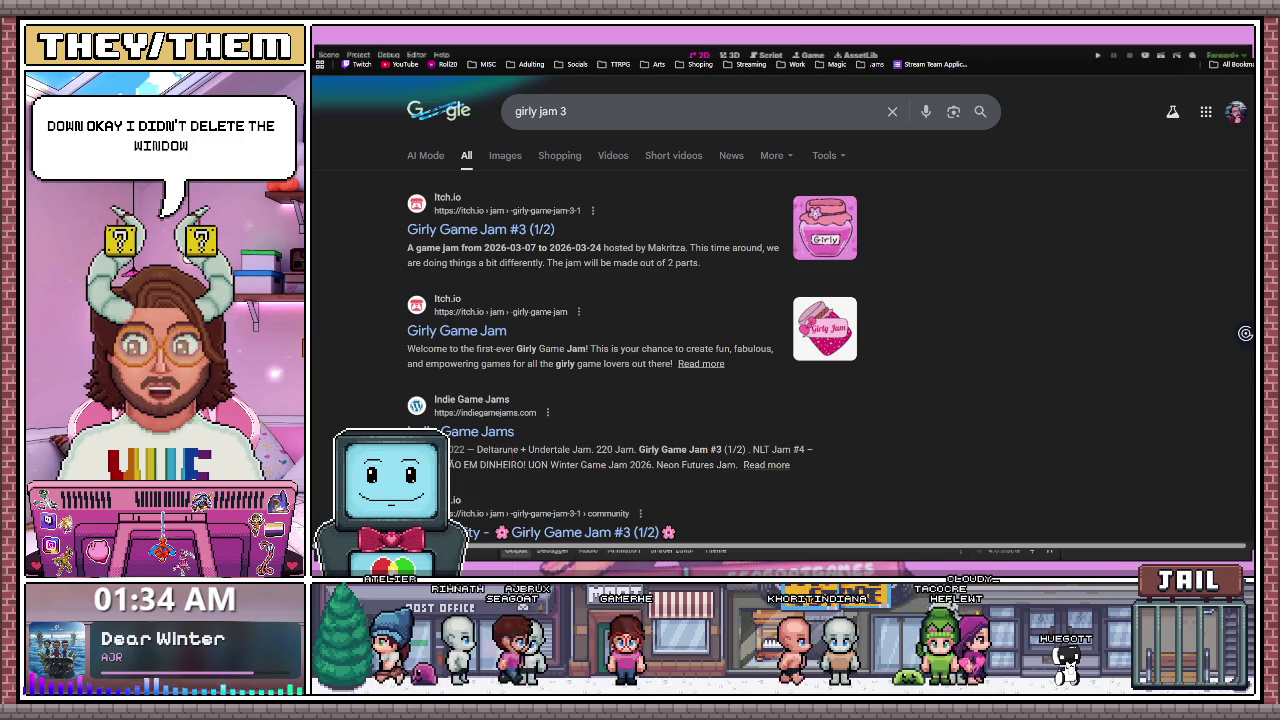
- Open the Girly Game Jam #3 page, browse to The Theme section, and follow the Theme Poll link
left_click(478, 231)
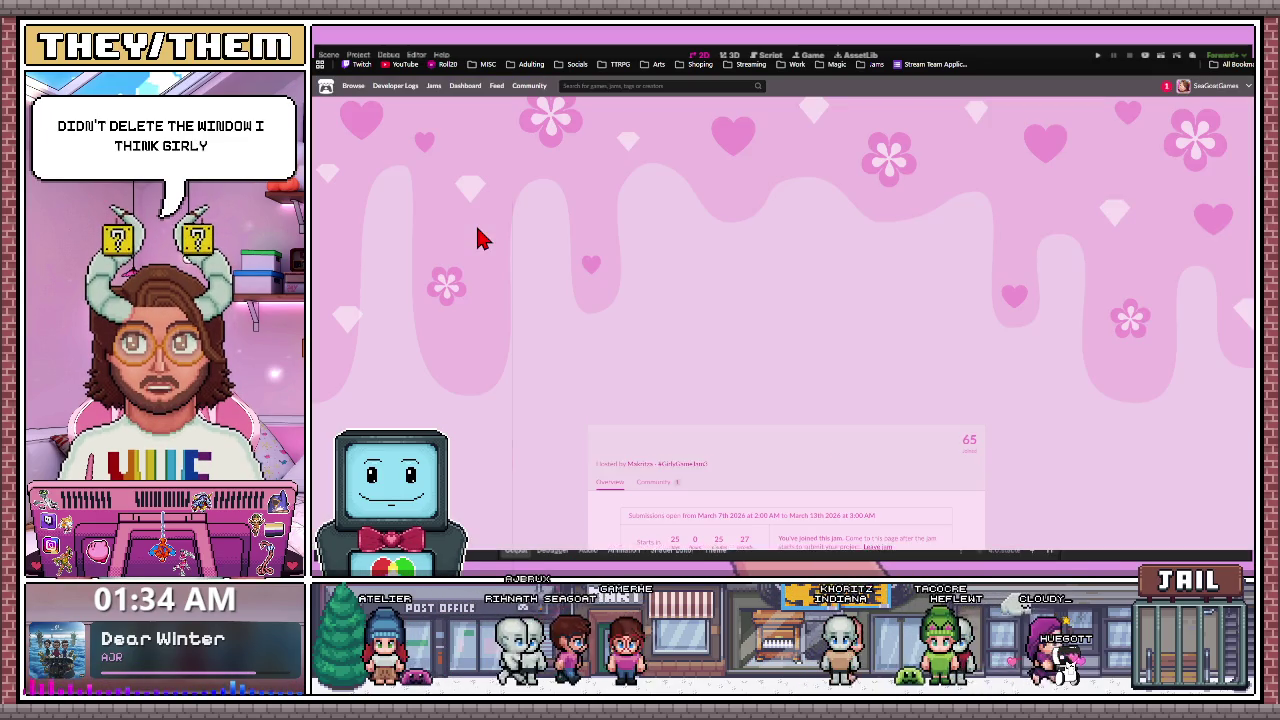
scroll(711, 343, "down", 2)
scroll(725, 390, "down", 10)
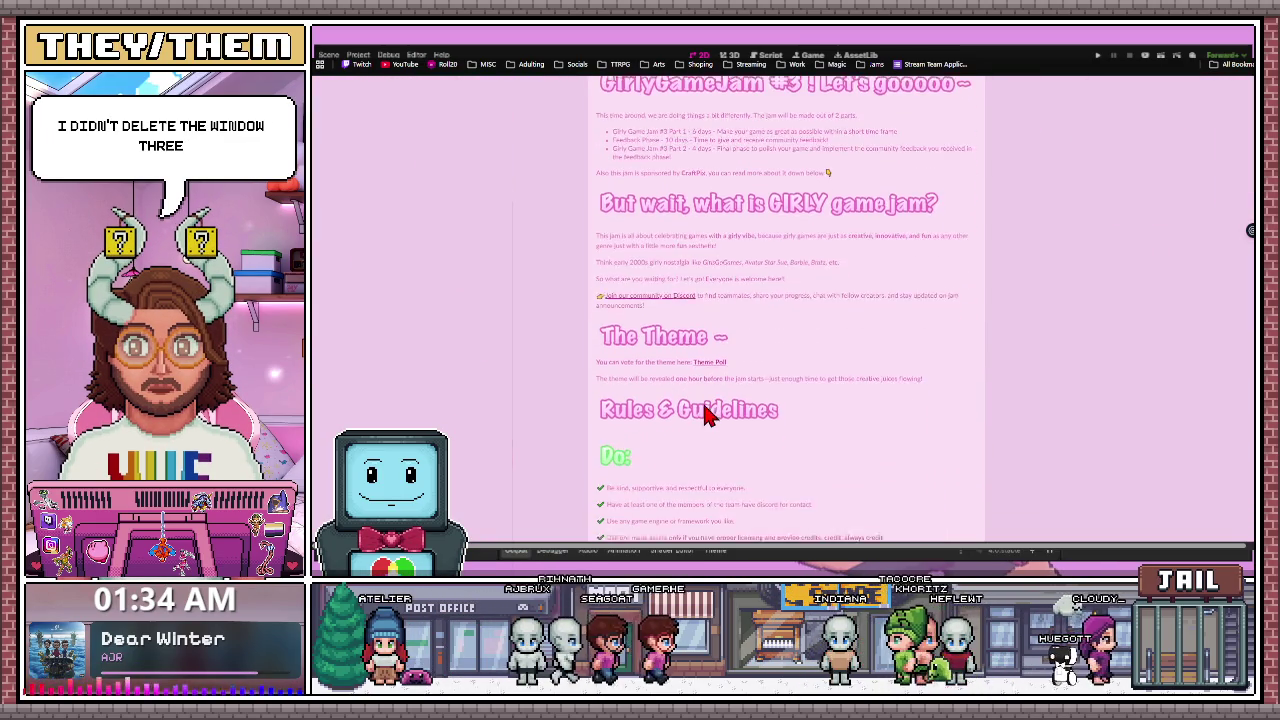
scroll(697, 428, "down", 10)
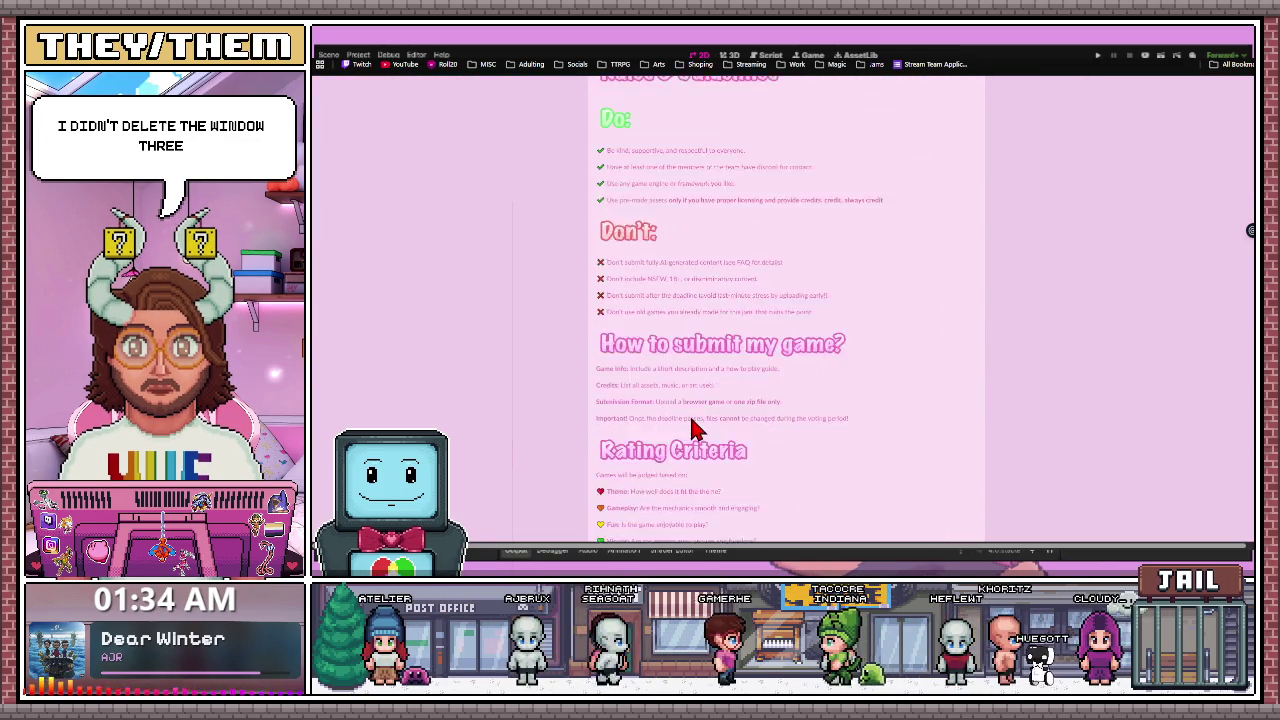
scroll(694, 425, "down", 4)
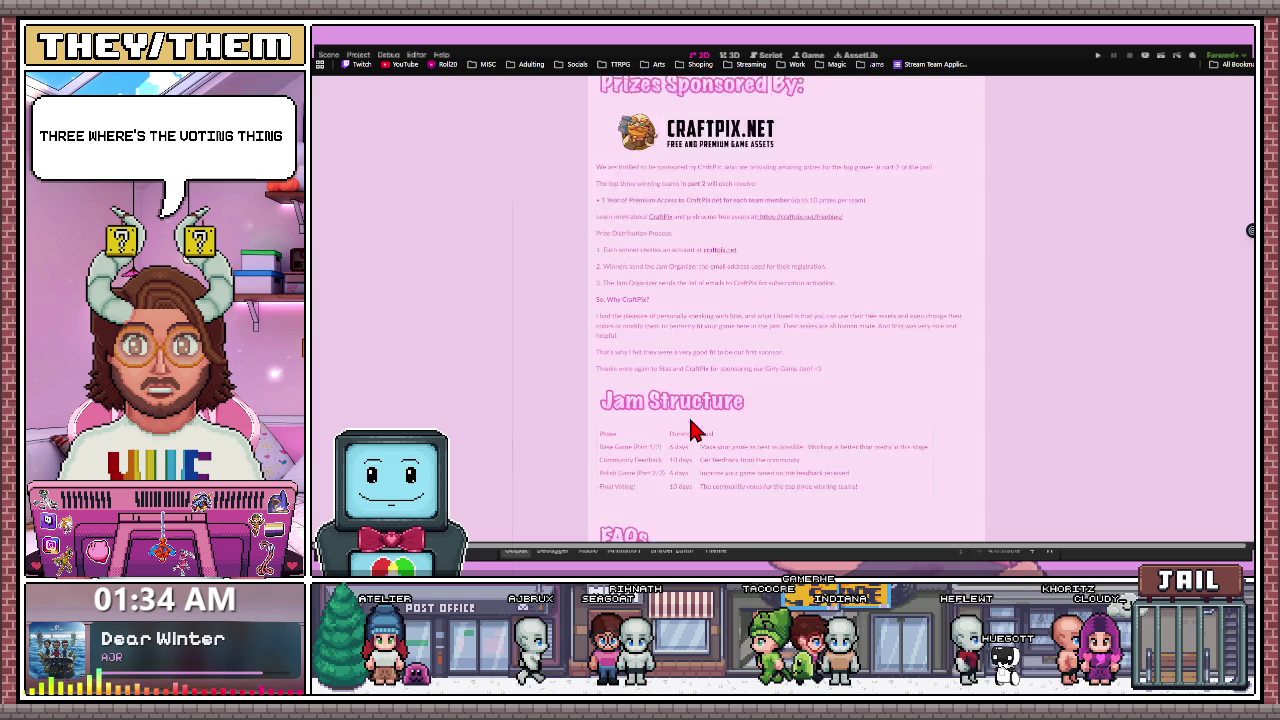
scroll(688, 420, "up", 5)
scroll(690, 420, "up", 10)
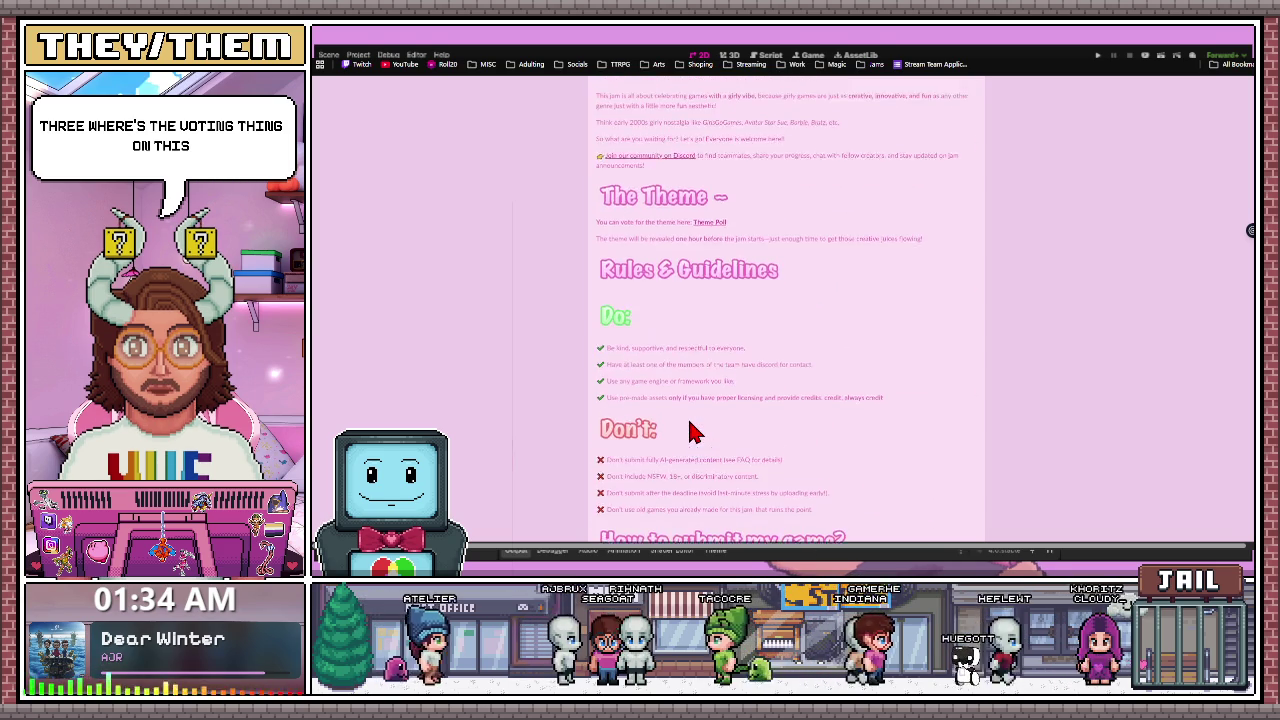
left_click(710, 418)
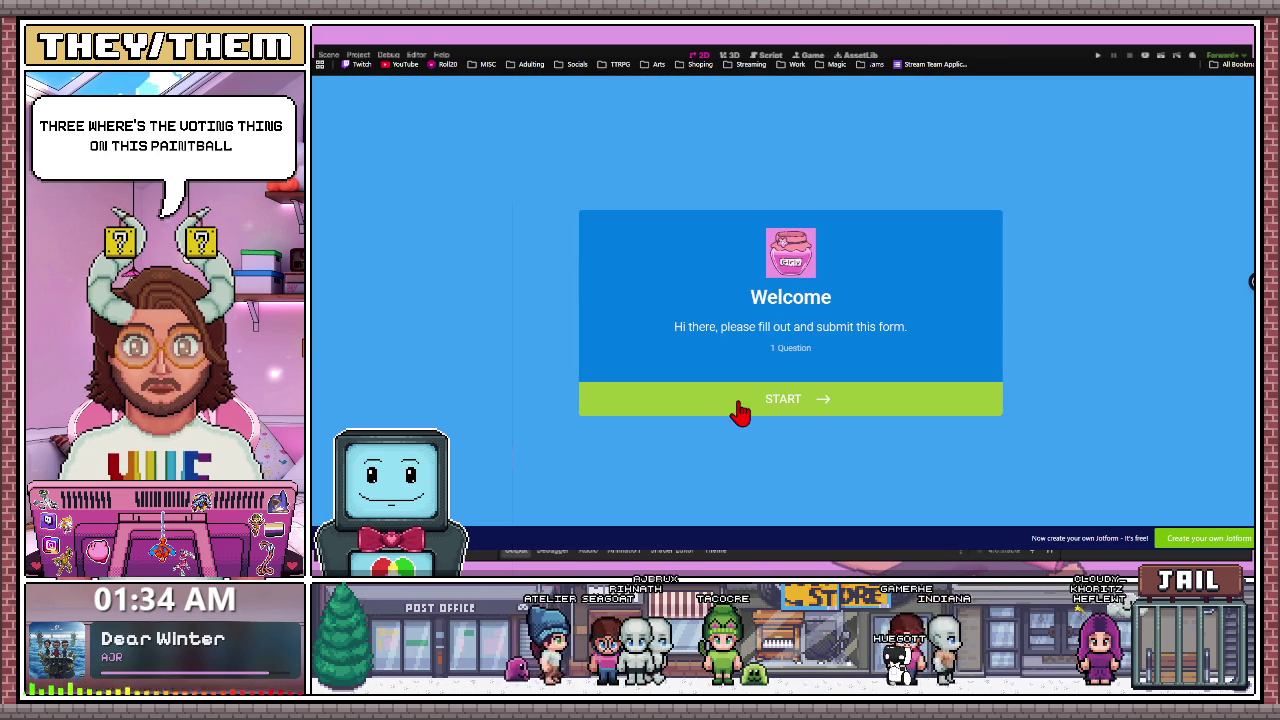
- Start the Jotform poll to see the four theme options, then close it to return to the jam page
left_click(740, 410)
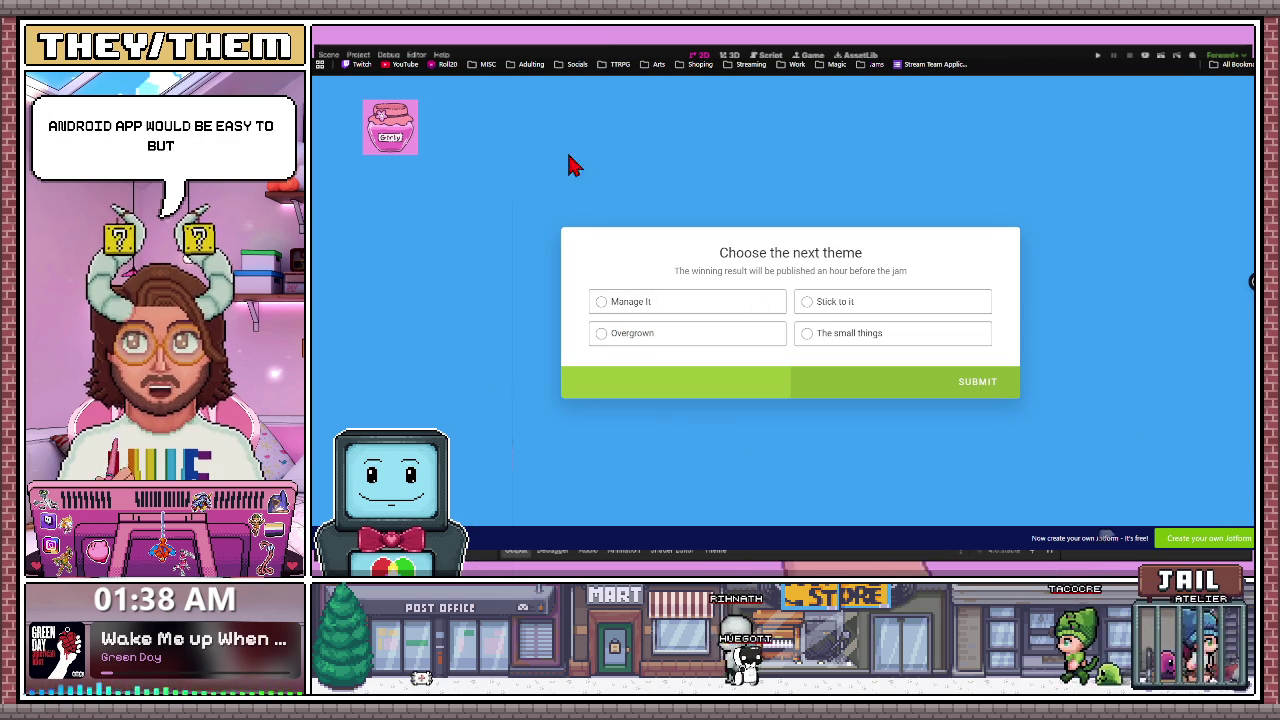
key("ctrl+w")
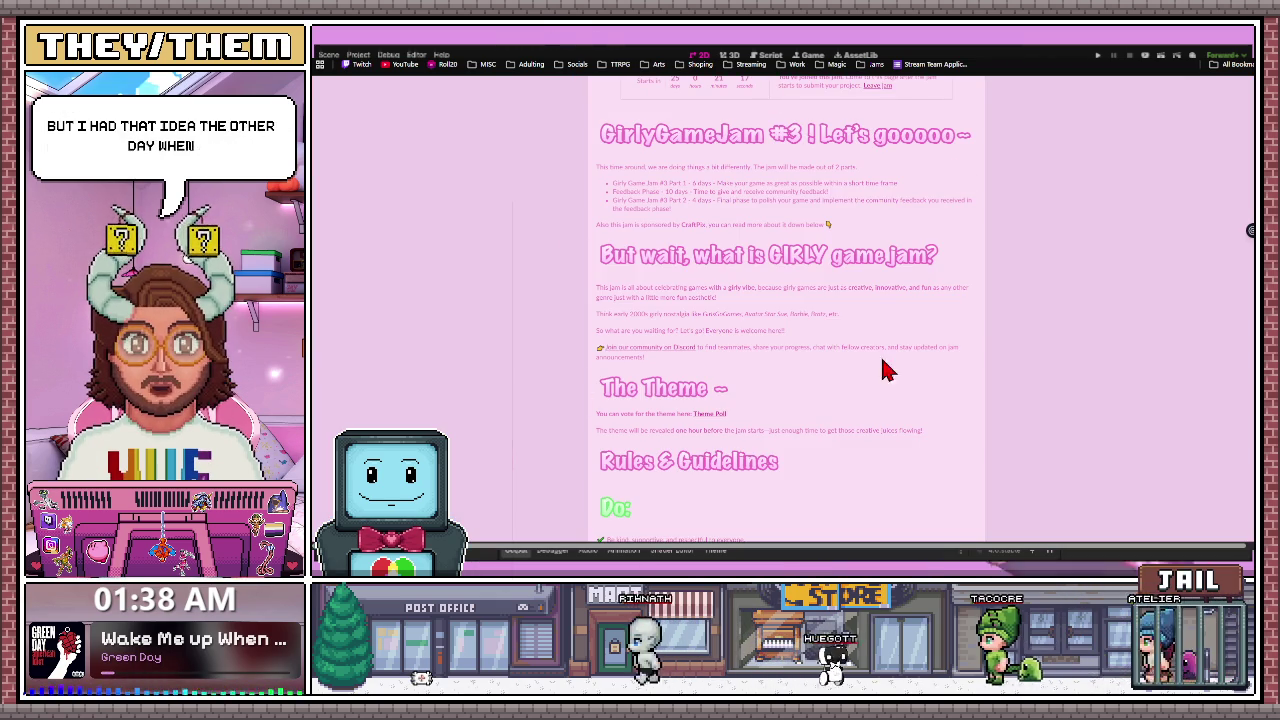
- Switch from the browser to the Godot editor showing the Shop scene
key("alt+Tab")
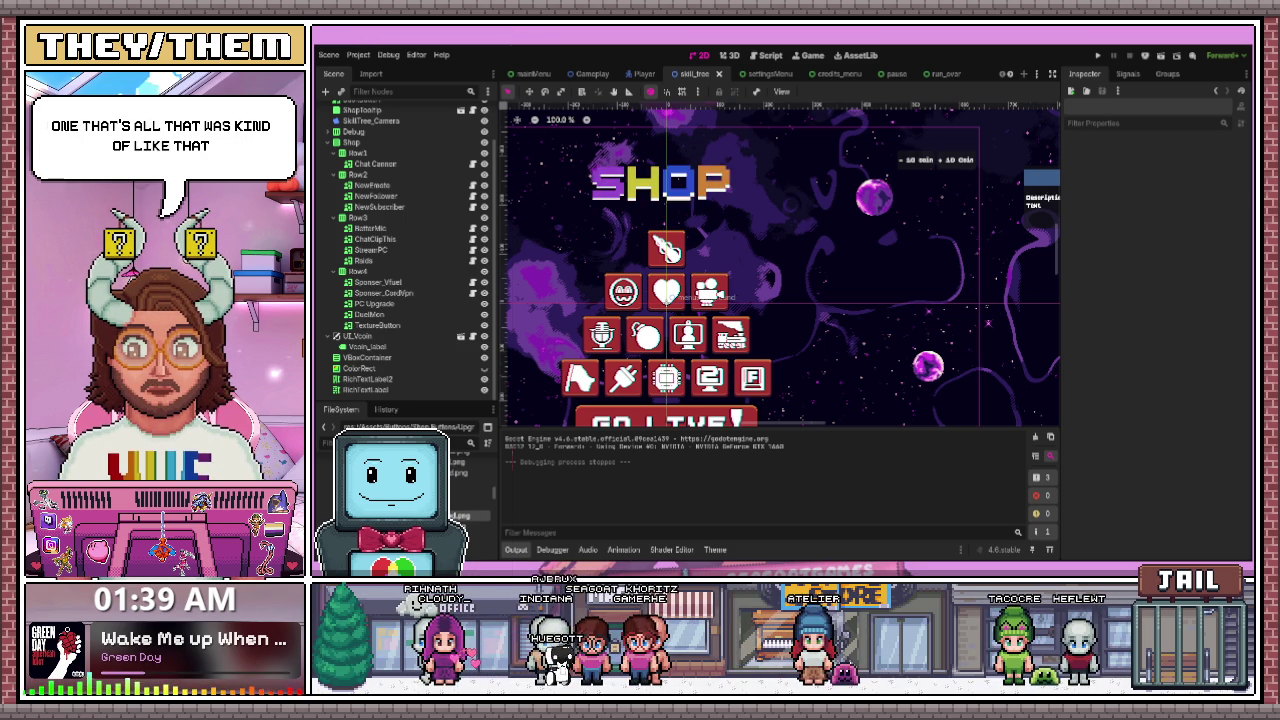
- Return to the Godot editor with the skill_tree Shop scene open in the 2D workspace
key("alt+Tab")
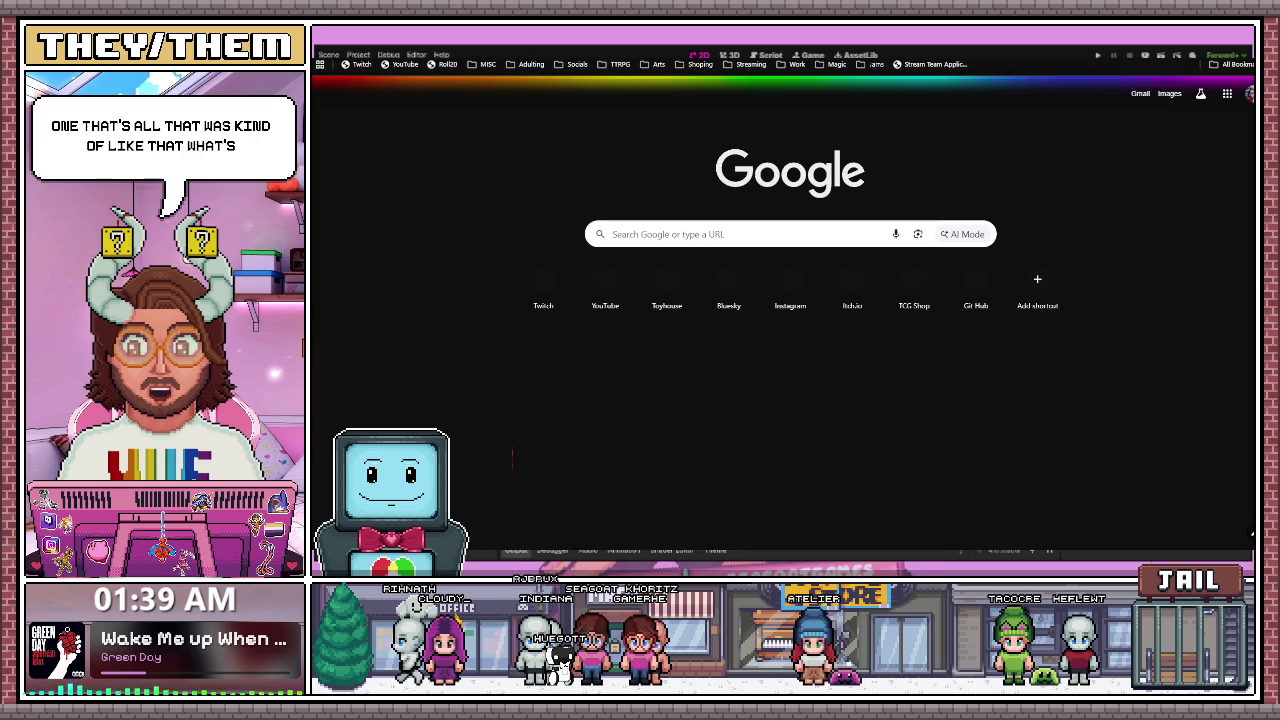
key("alt+Tab")
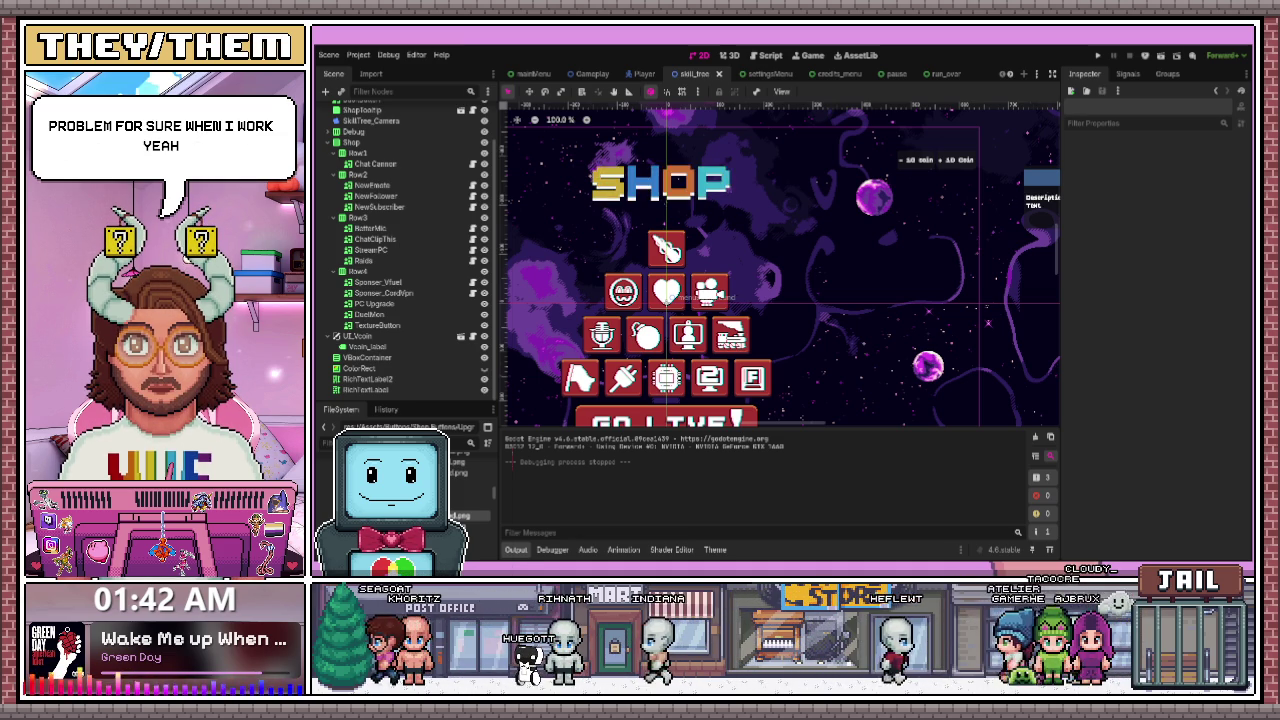
scroll(708, 315, "down", 1)
- Select the heart (NewFollower) button to review its four focus neighbours in the Inspector
left_click(680, 293)
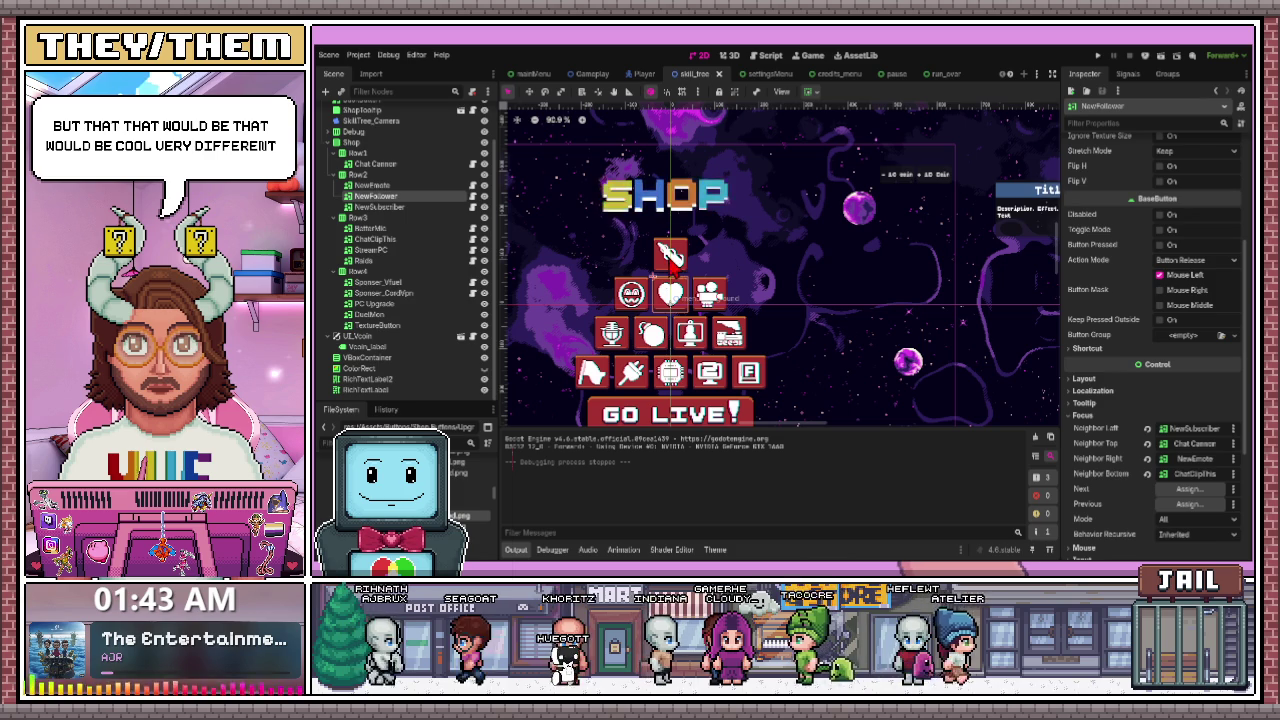
- Set ChatClipThis's focus neighbours to BetterMic on the left and NewEmote on top
left_click(716, 305)
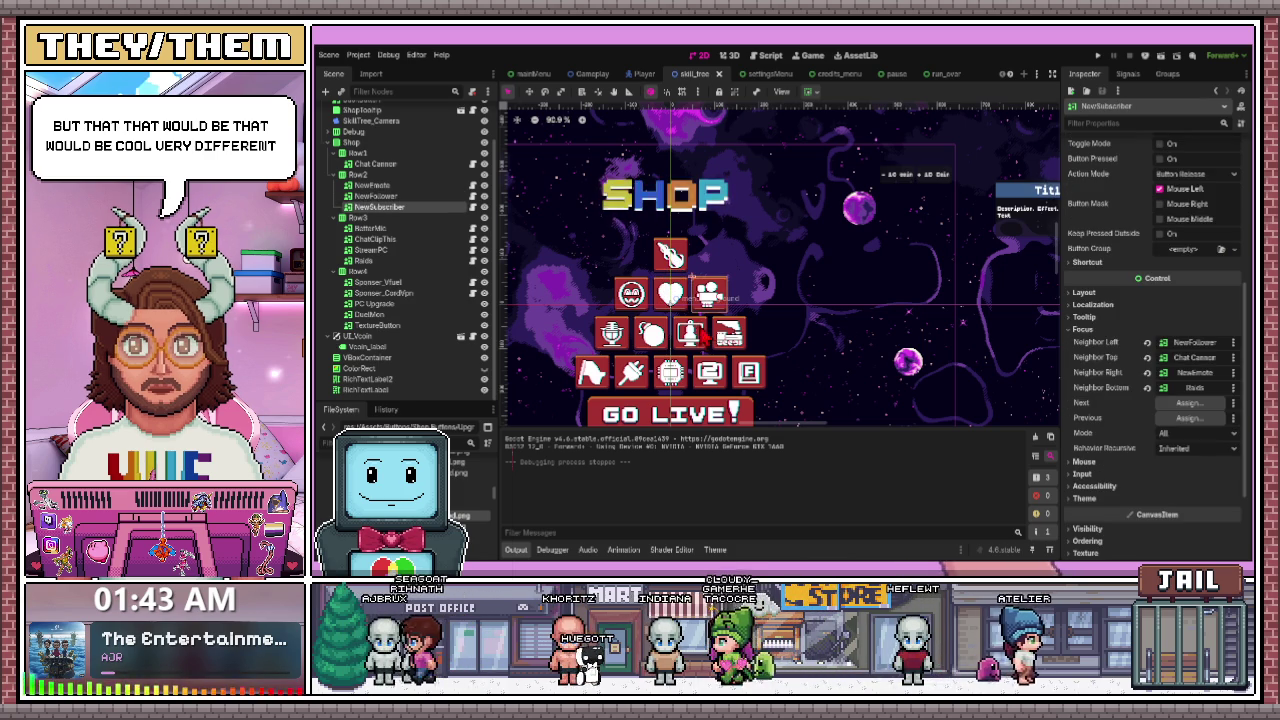
left_click(645, 340)
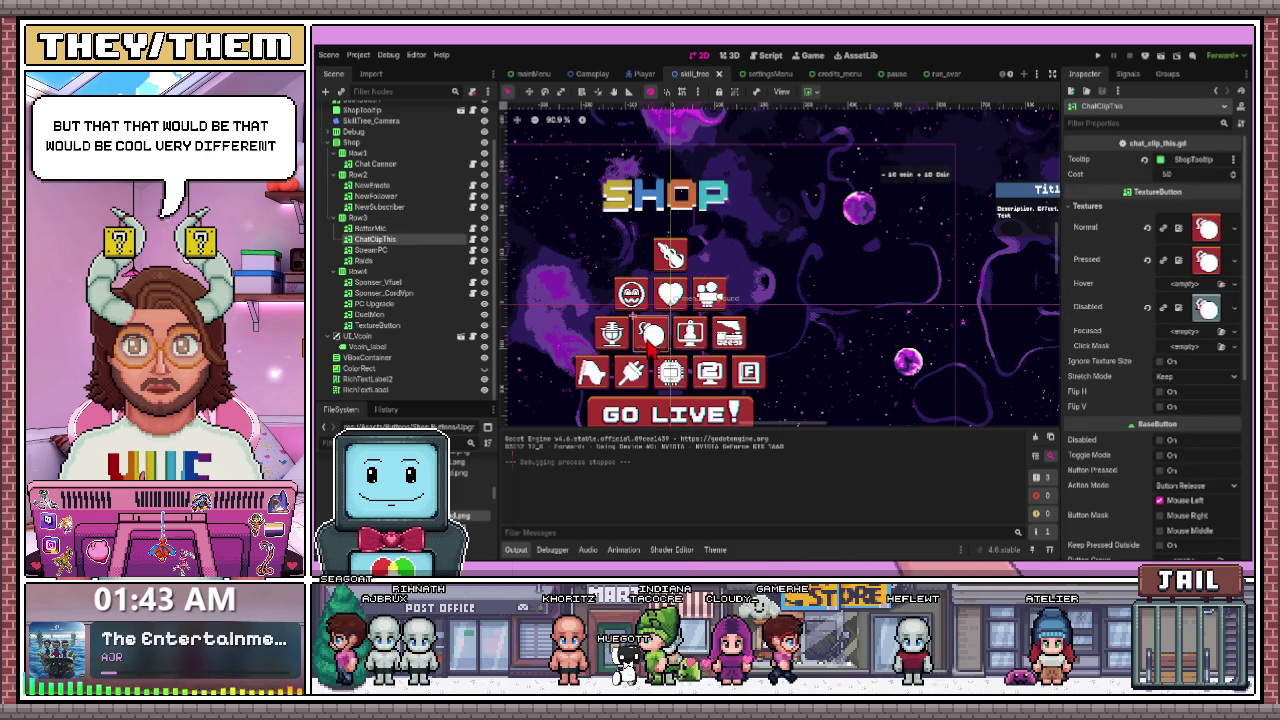
scroll(1203, 411, "down", 5)
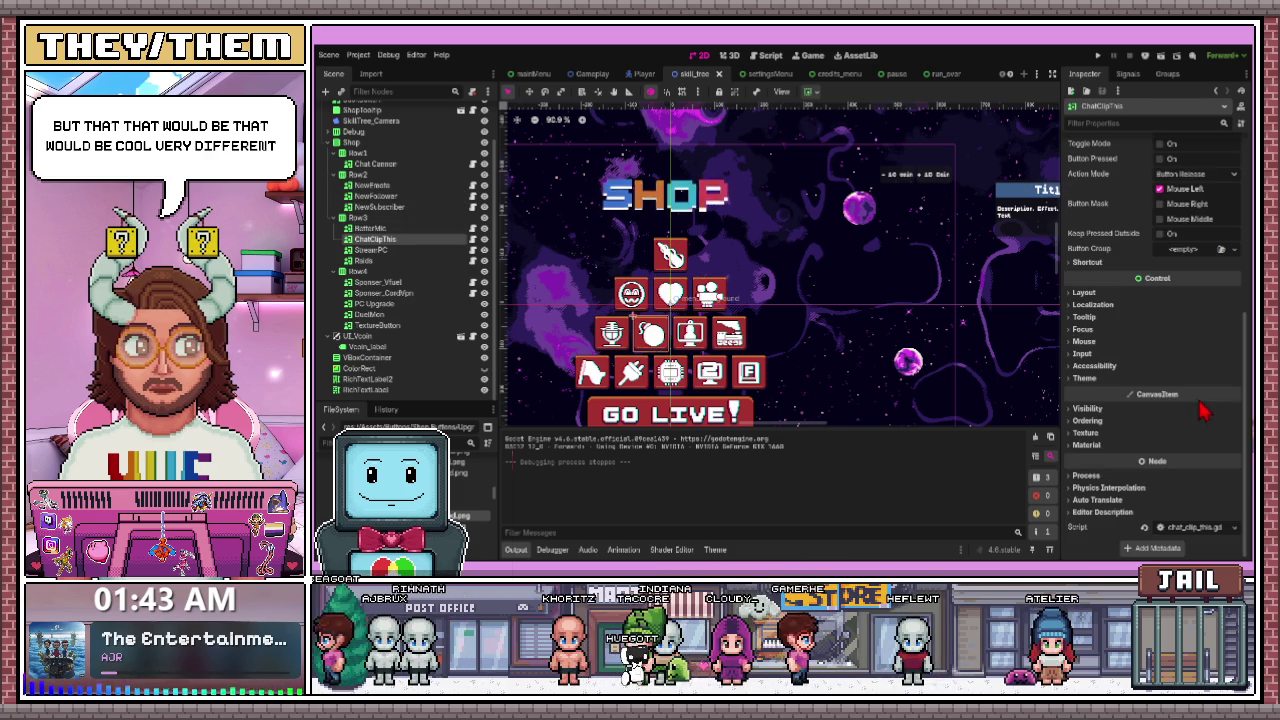
left_click(1072, 333)
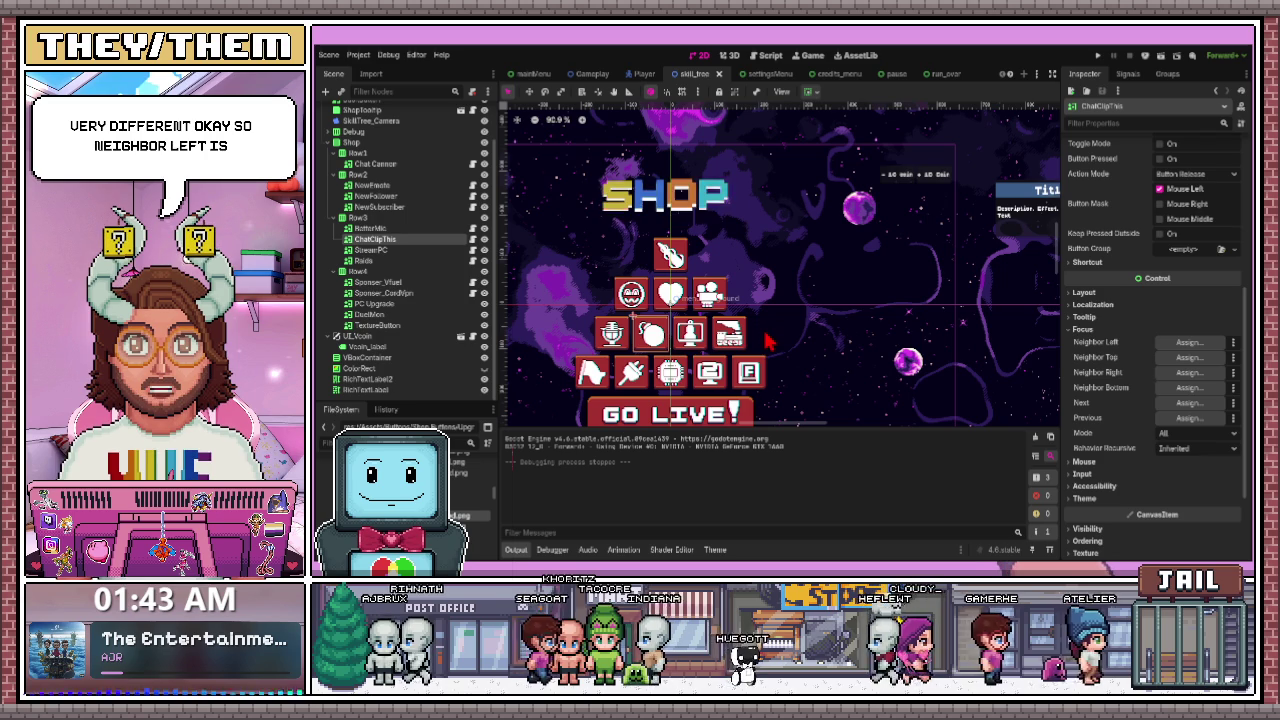
left_click_drag(357, 217, 1190, 342)
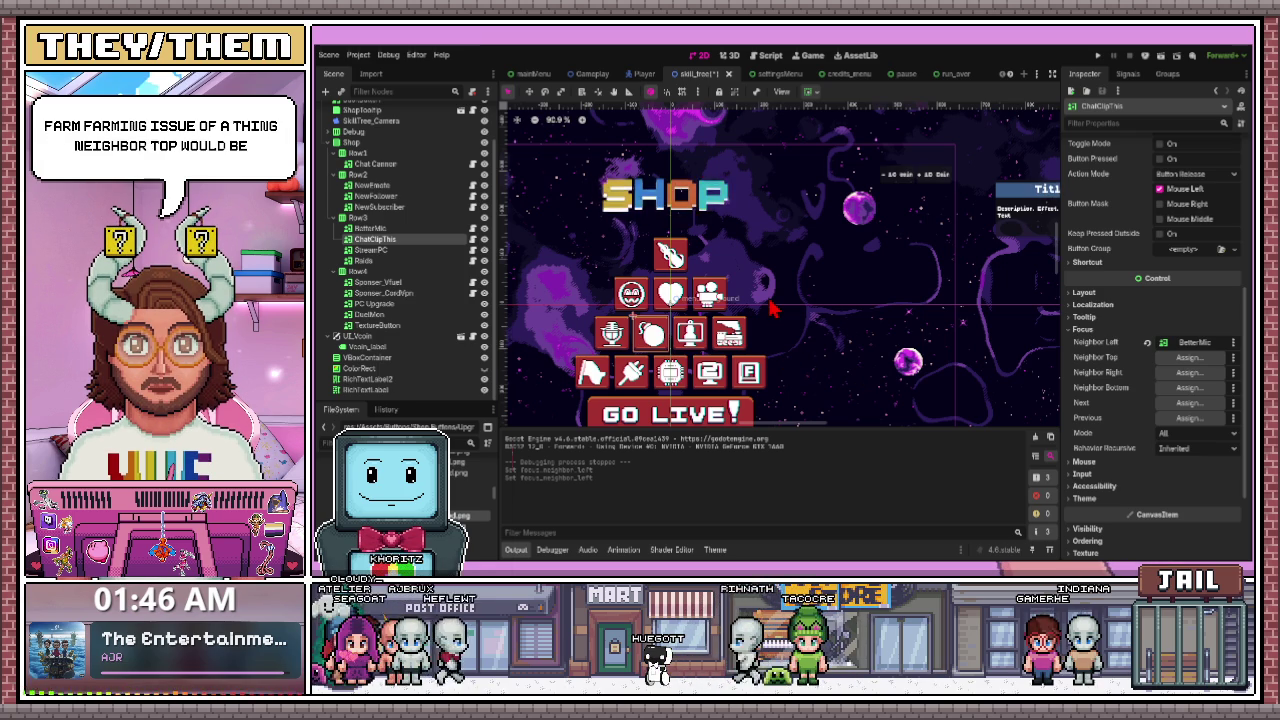
left_click(690, 342)
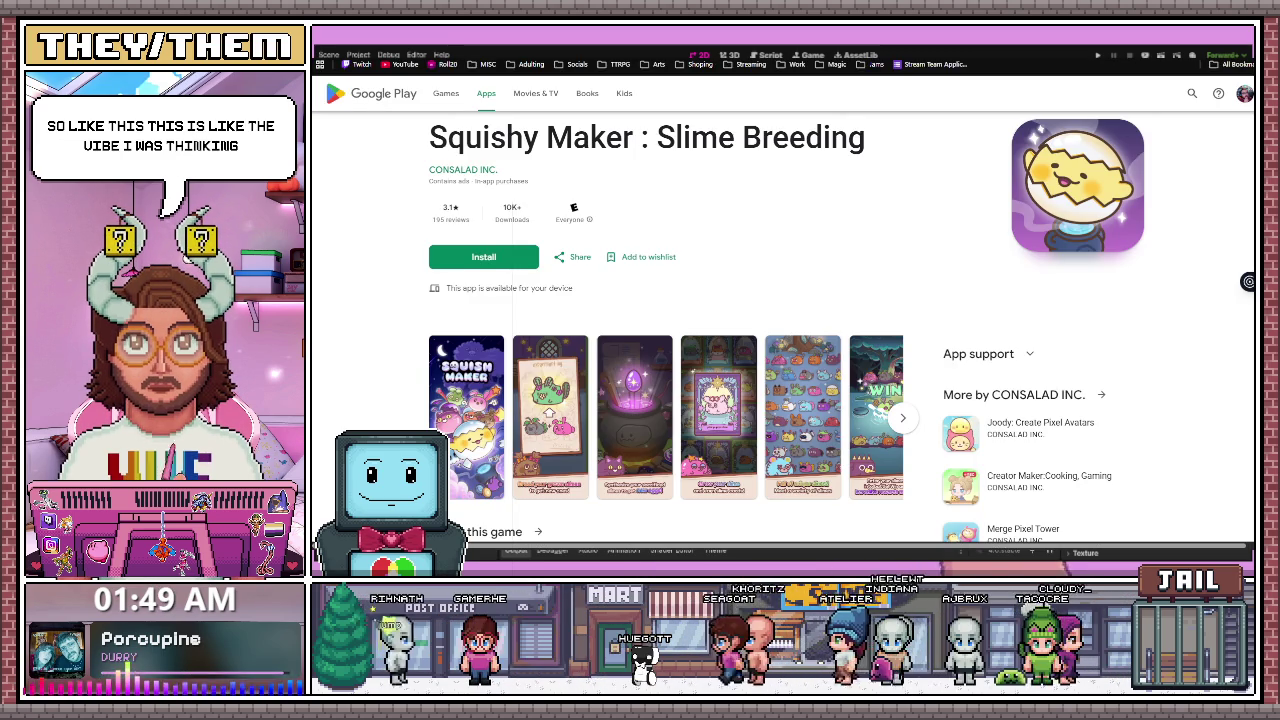
- Enlarge the Squishy Maker screenshots and flip through them, stopping on the 'Breed your grown slimes' image
left_click(573, 432)
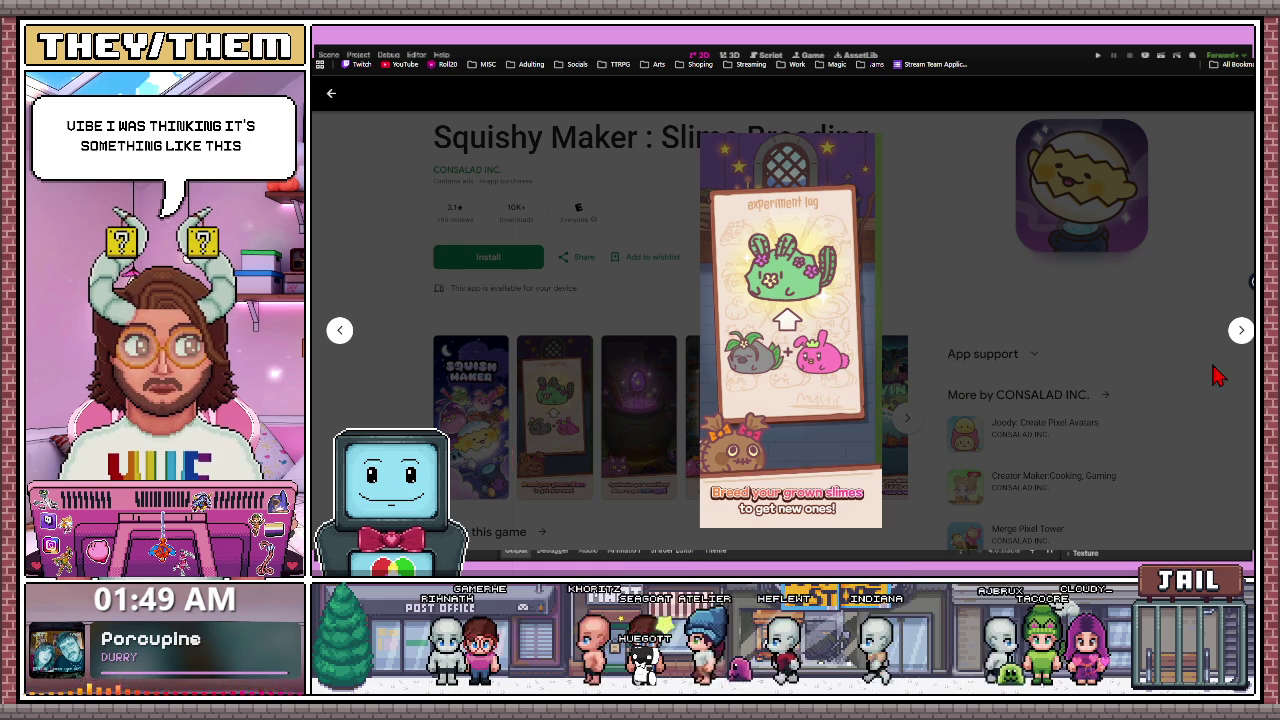
left_click(1240, 333)
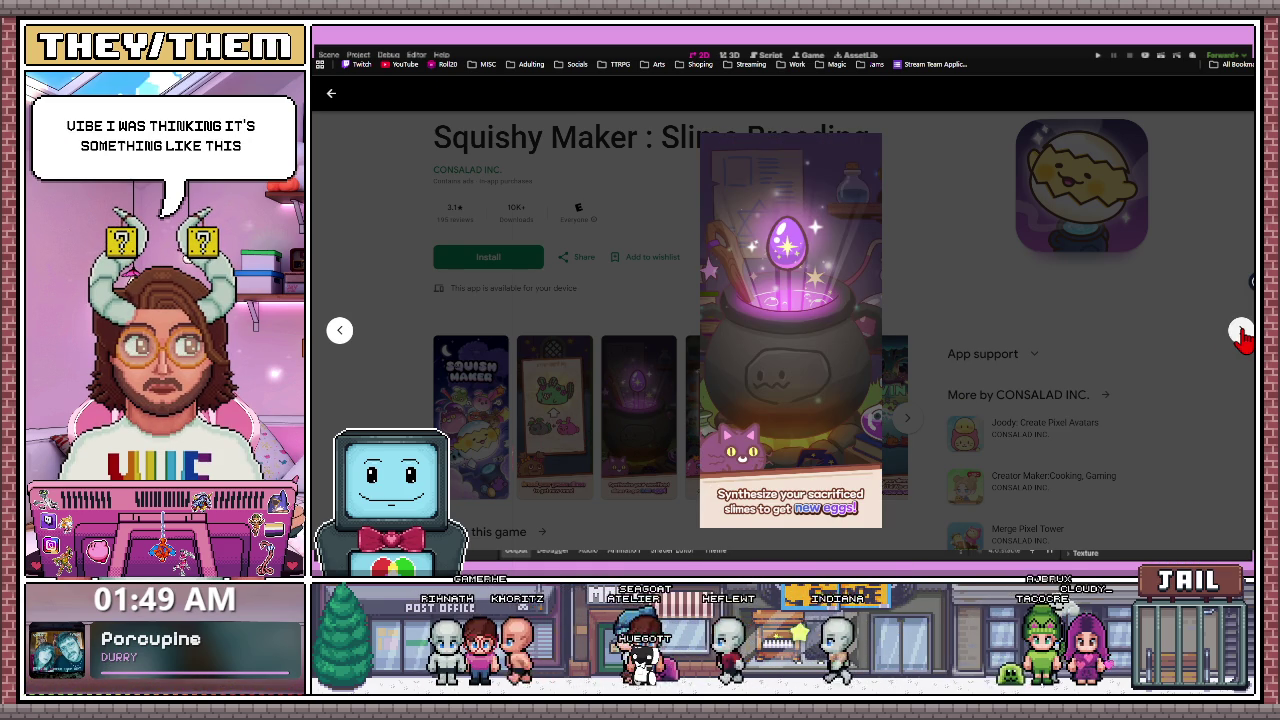
left_click(1240, 335)
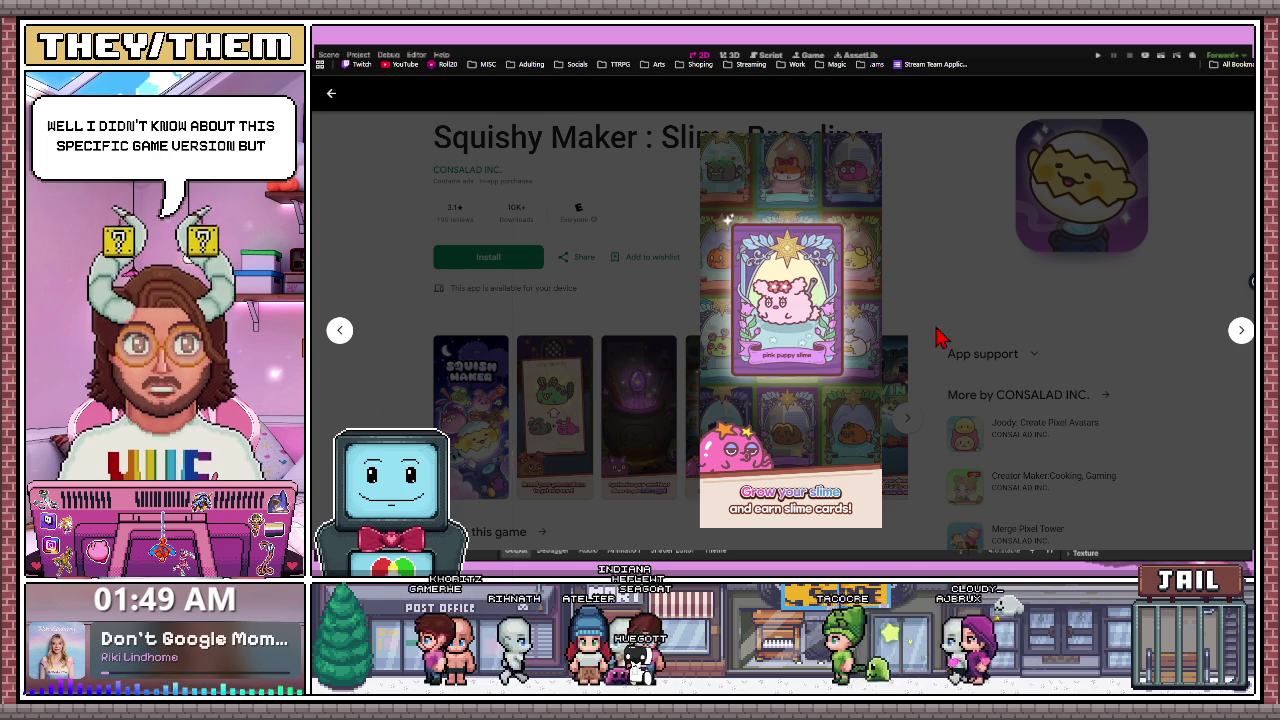
left_click(1240, 332)
key("Right")
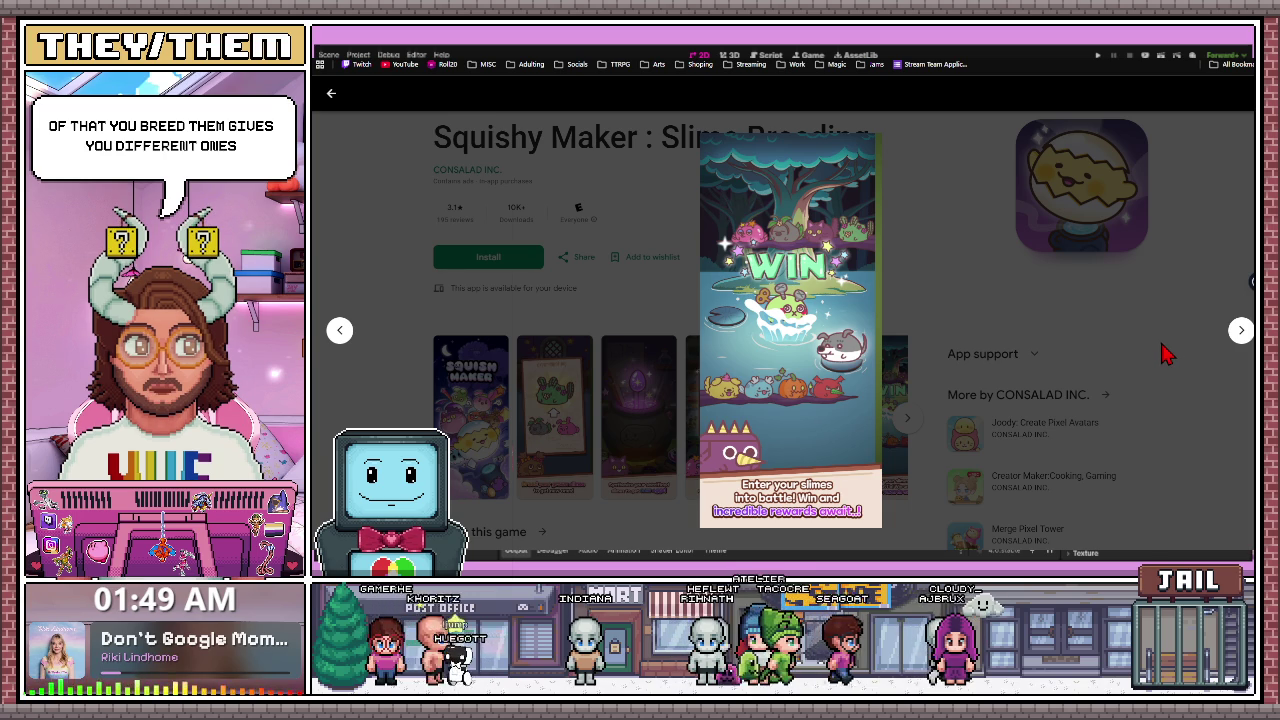
left_click(1241, 333)
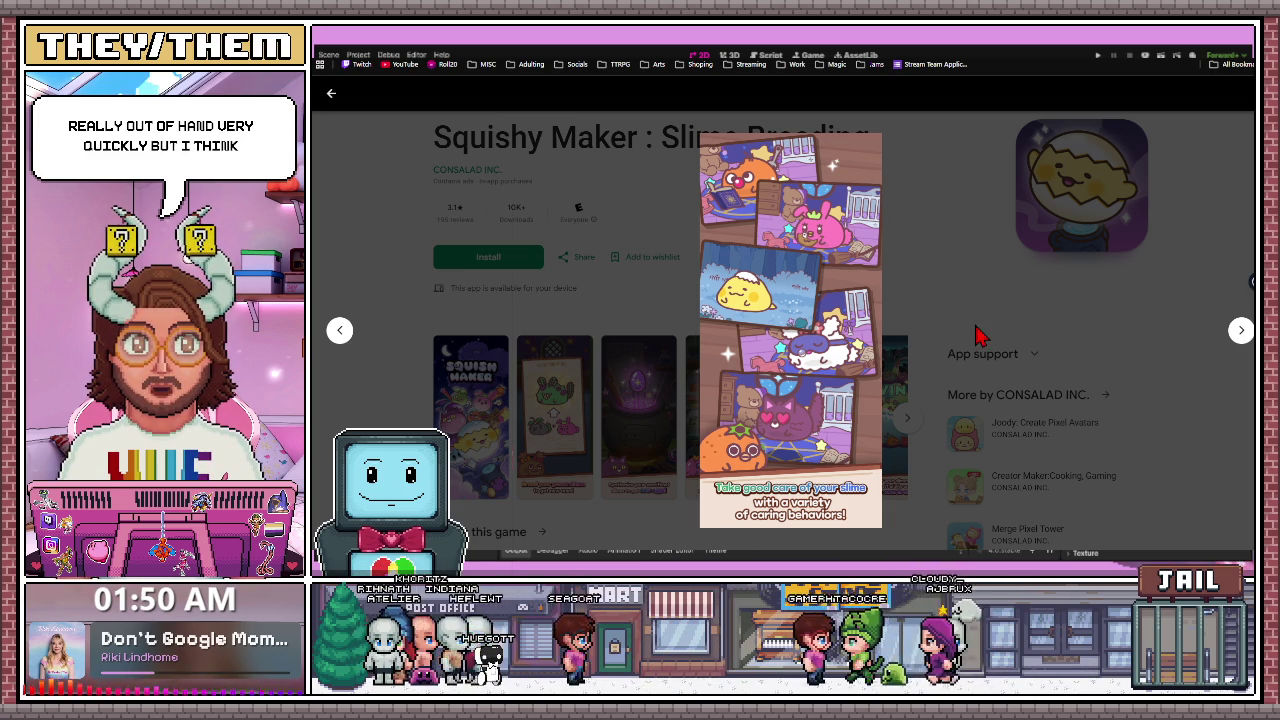
left_click(1241, 333)
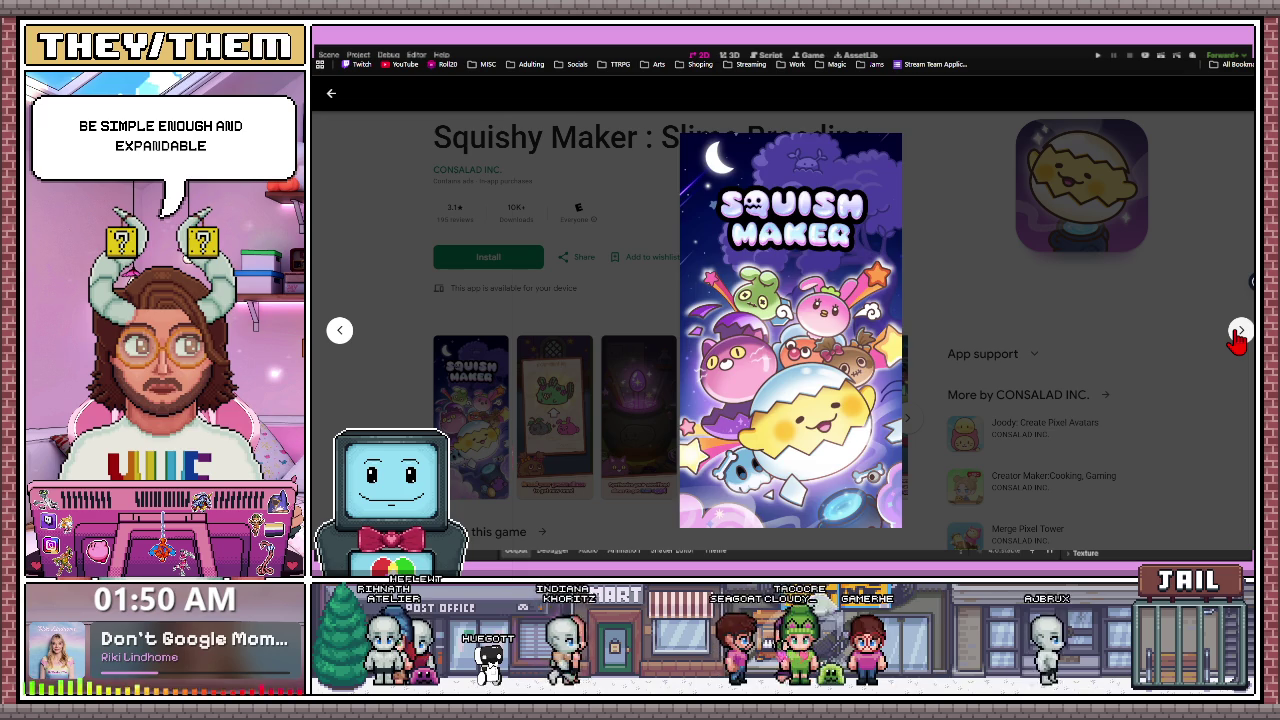
left_click(1239, 335)
left_click(1239, 335)
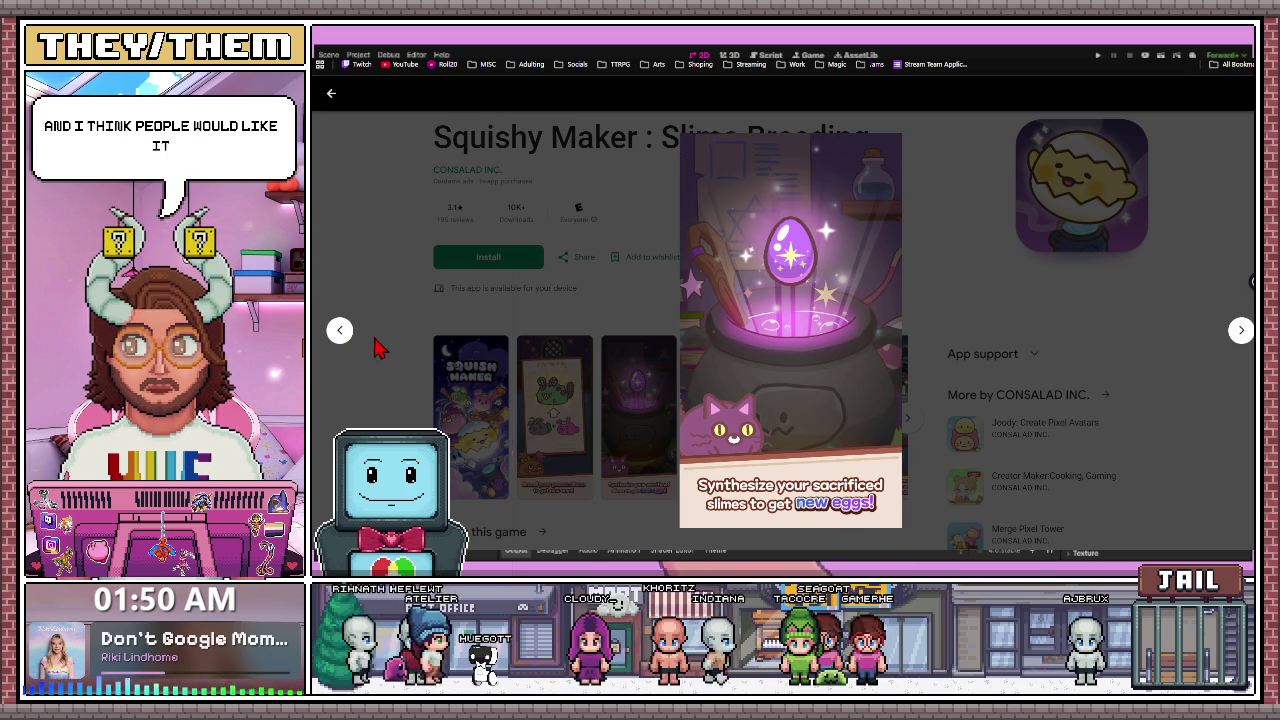
left_click(337, 343)
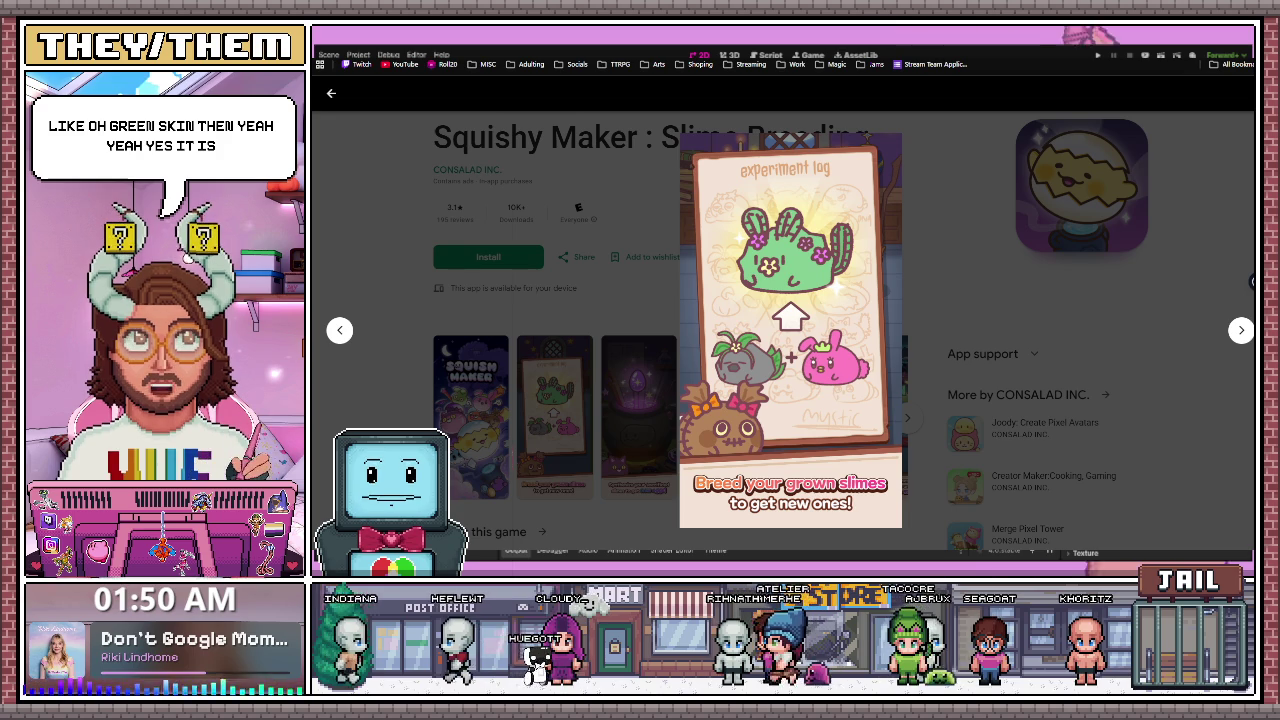
key("alt+Tab")
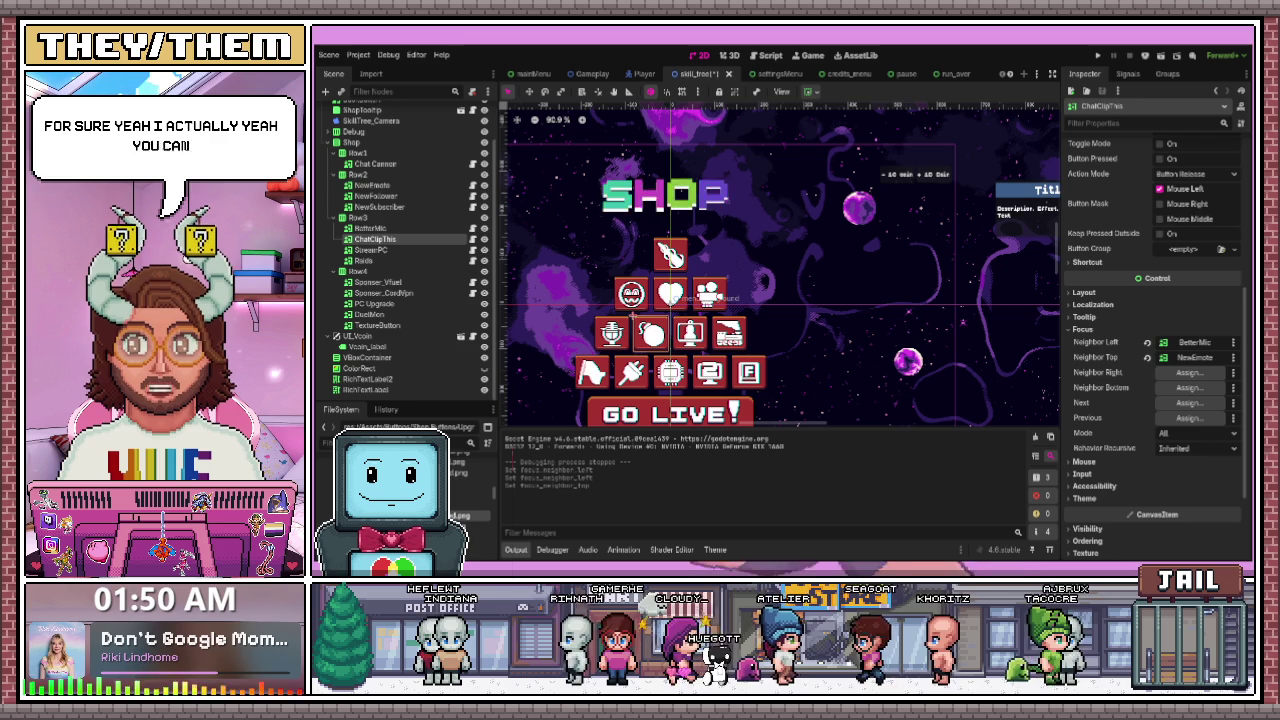
- Select the SHOP title's RichTextLabel, bringing up the skill_tree.tscn Theme editor
left_click(665, 195)
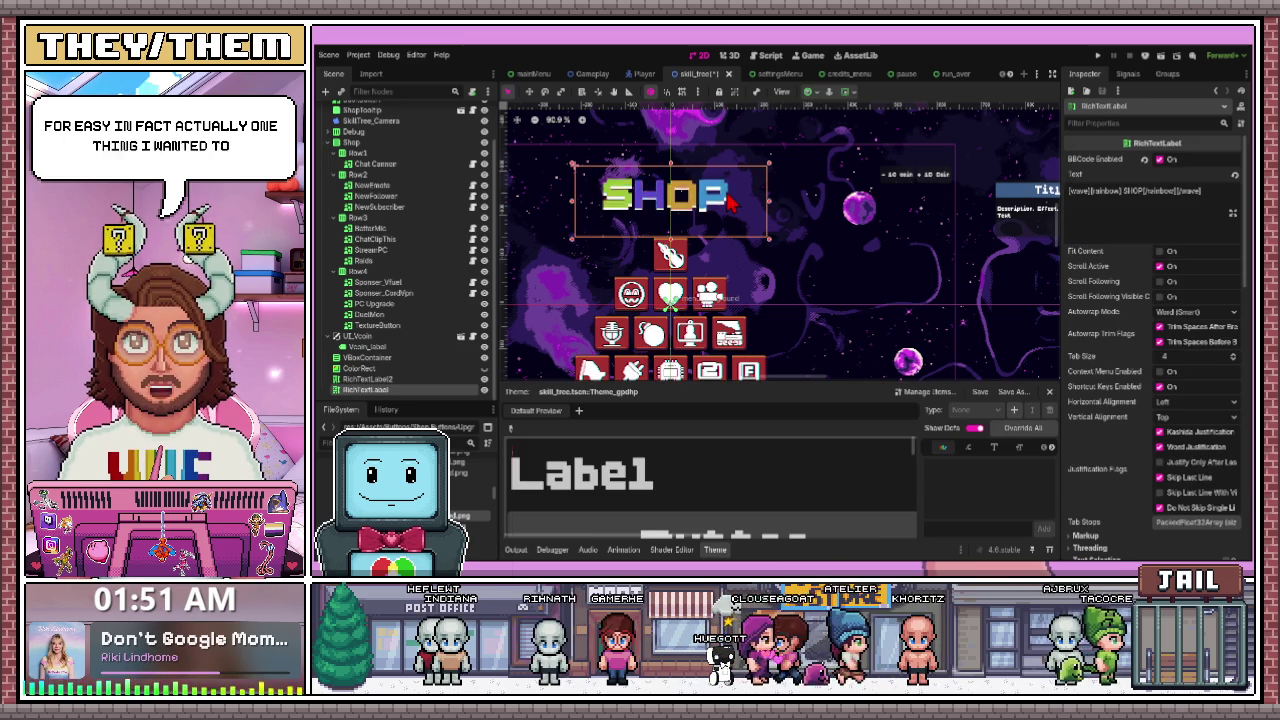
- Open the background scene from Gameplay and give the stars sprite a new ShaderMaterial
left_click(590, 76)
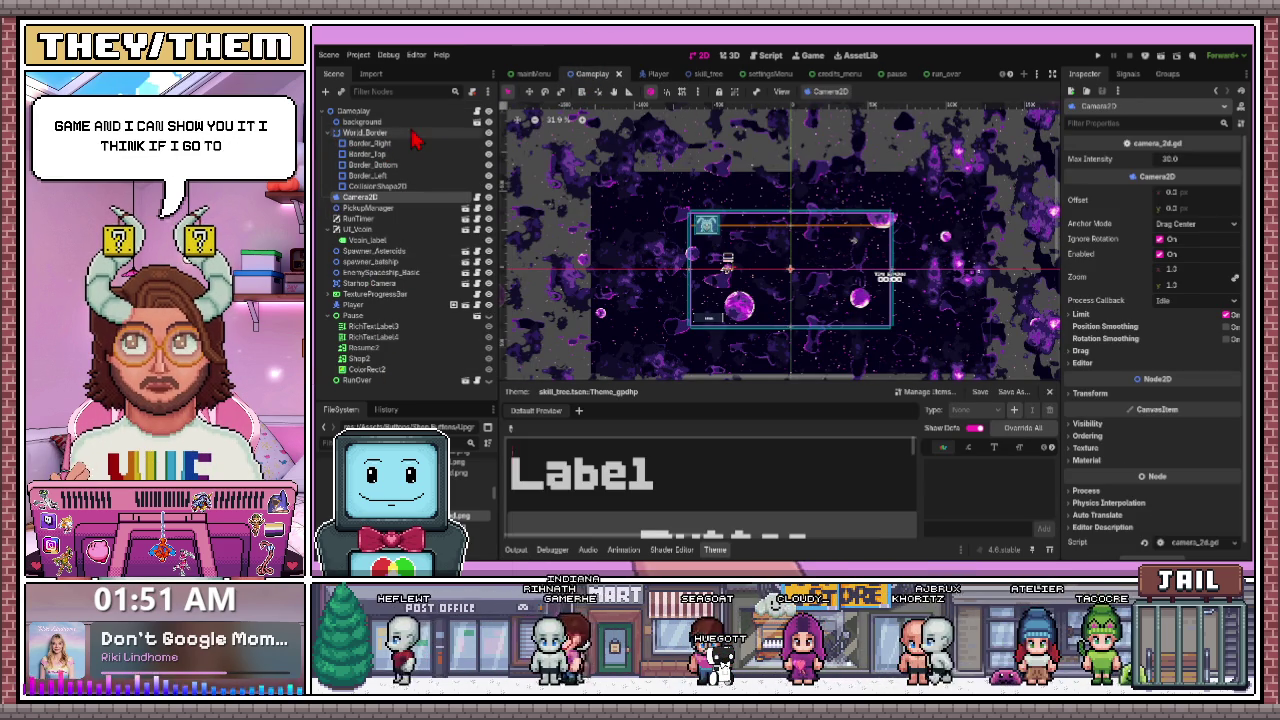
left_click(362, 121)
left_click(477, 121)
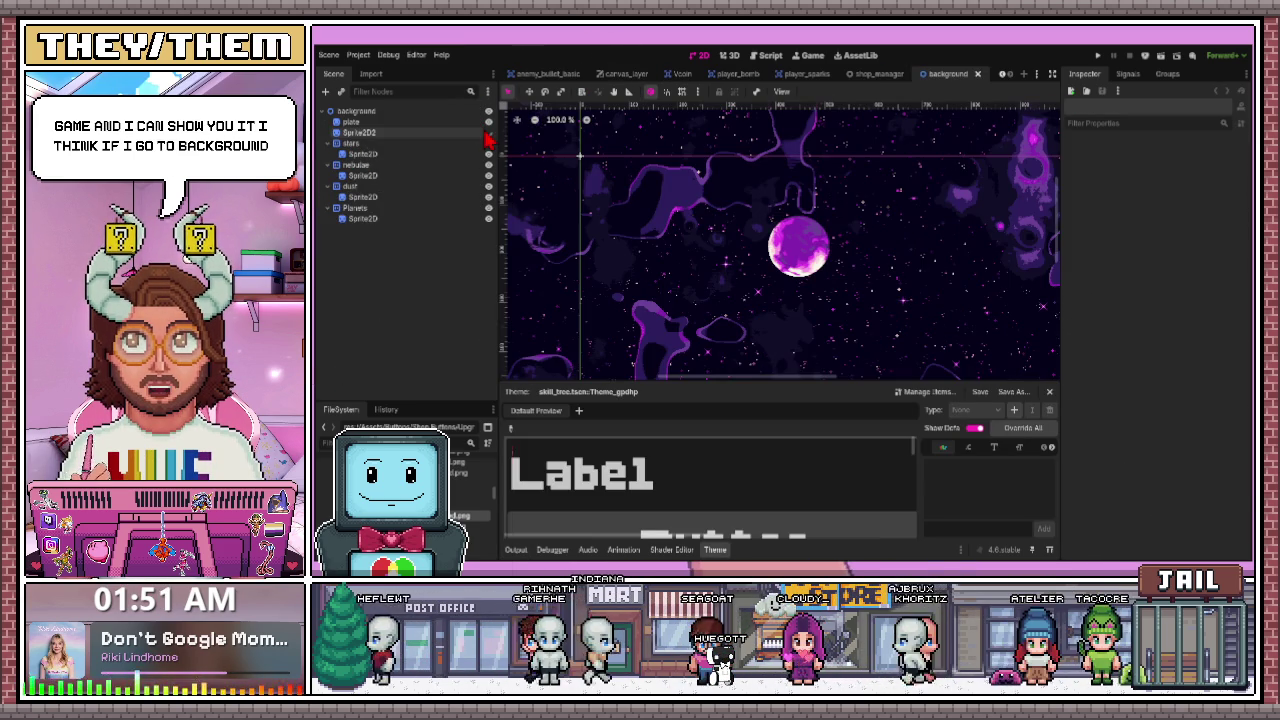
left_click(360, 132)
left_click(372, 155)
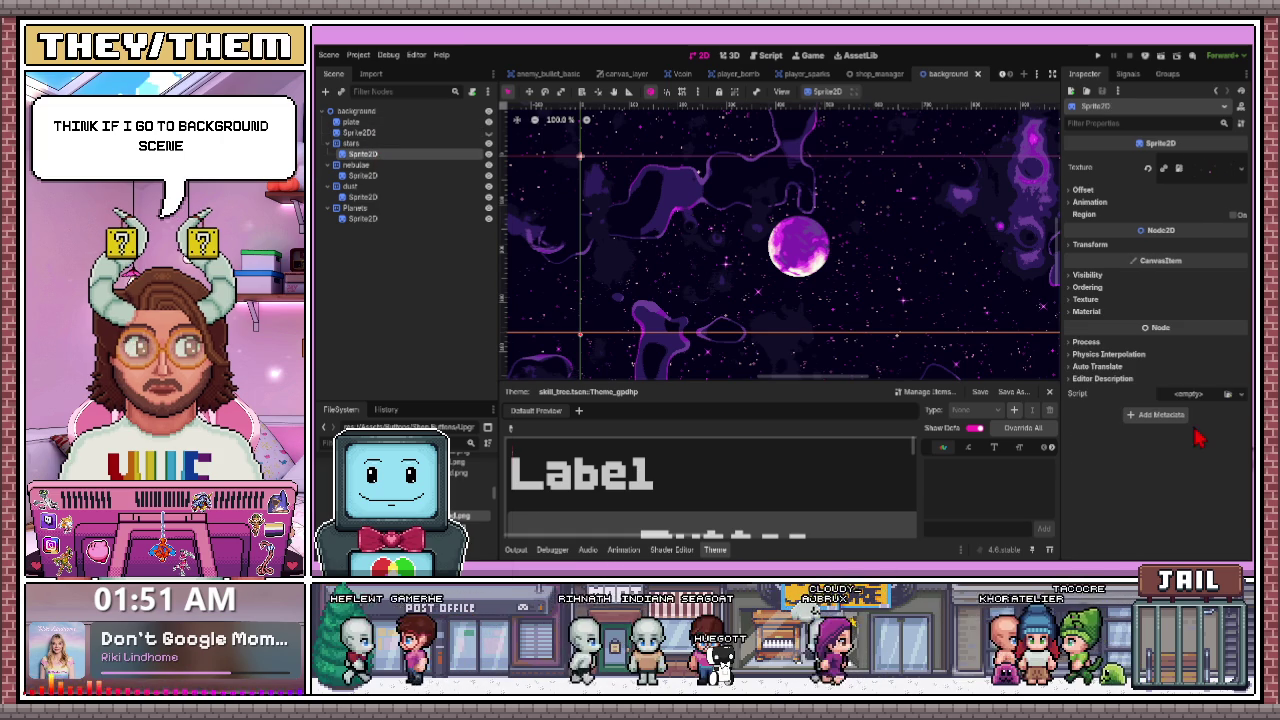
left_click(1087, 311)
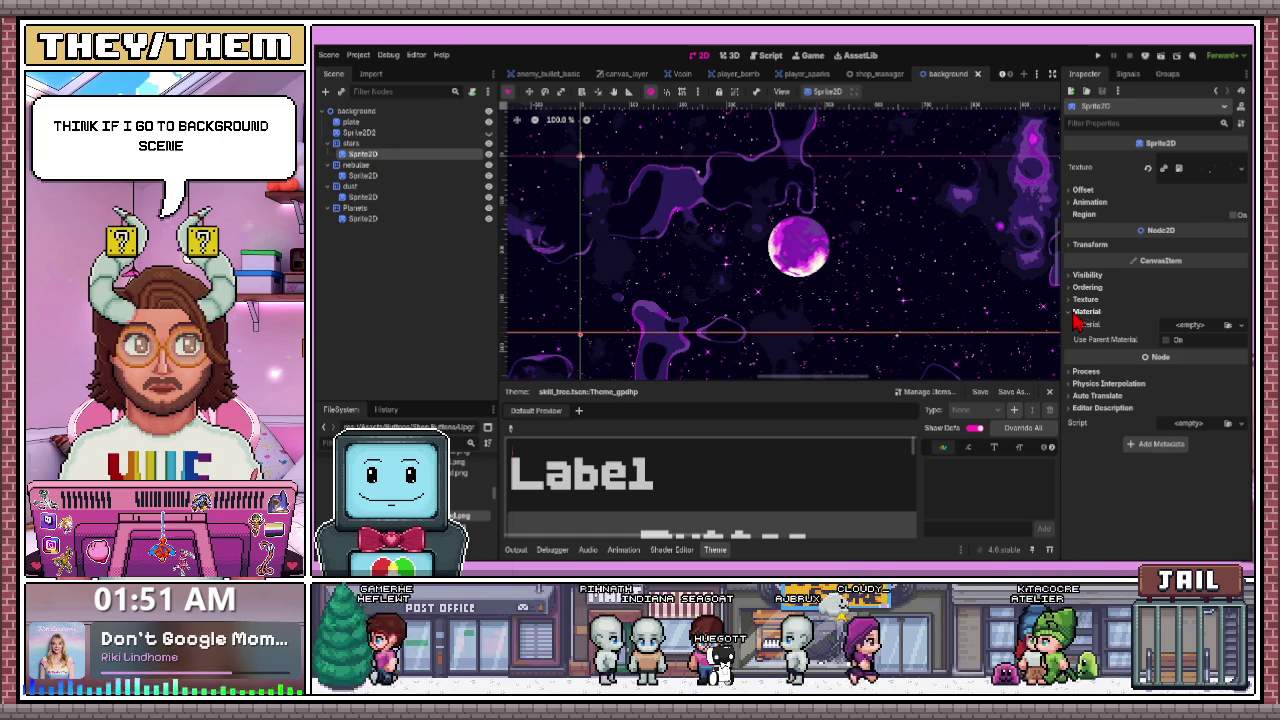
left_click(1175, 336)
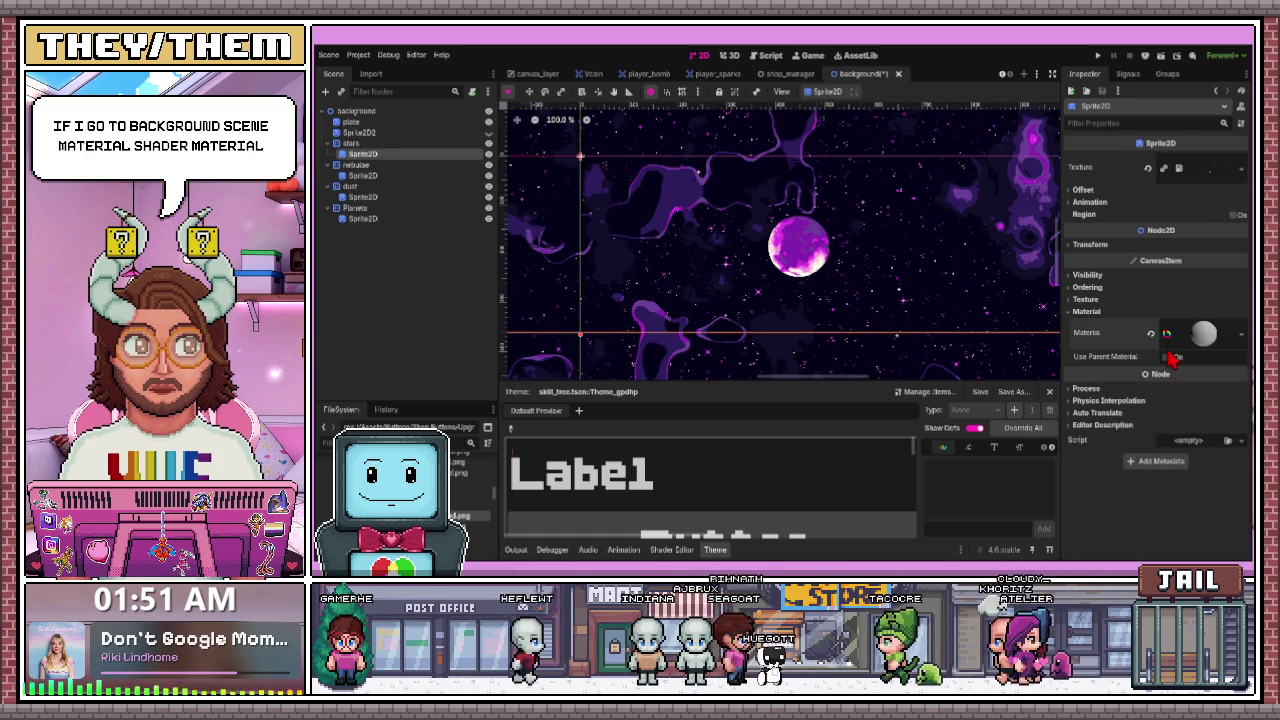
left_click(1200, 335)
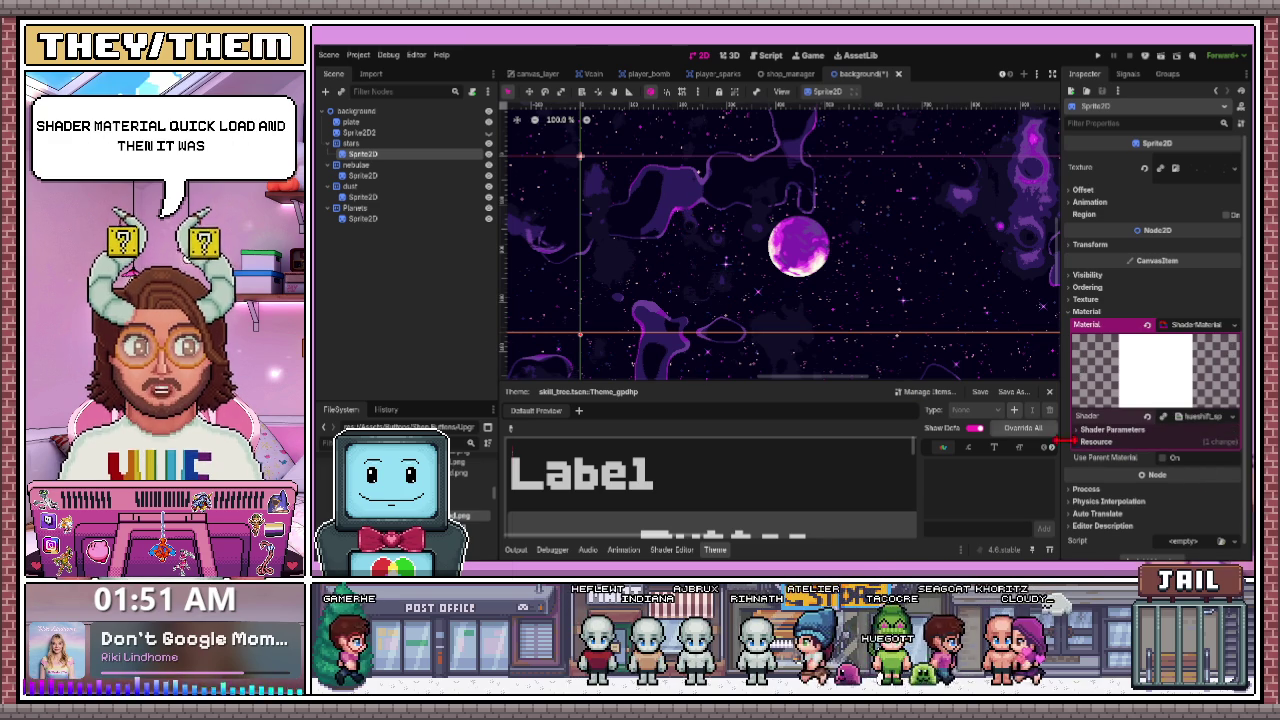
scroll(812, 275, "down", 1)
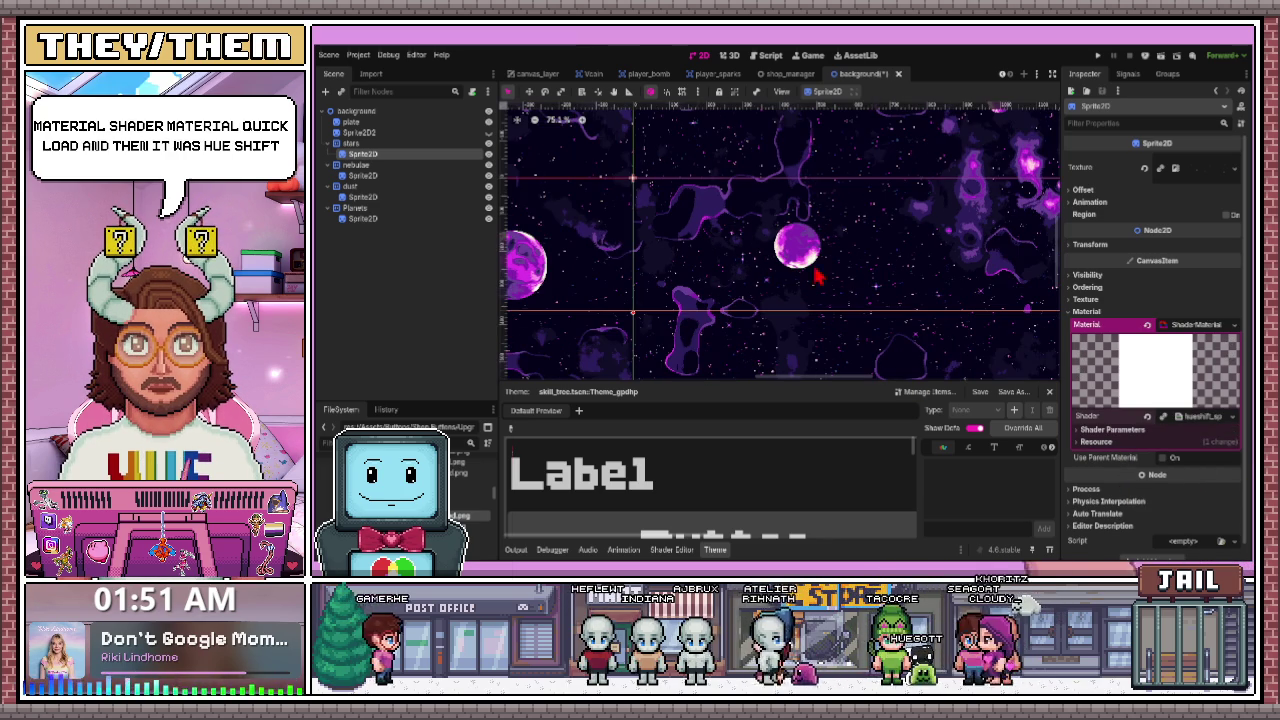
- Give the nebula sprite a new ShaderMaterial using the hue-shift shader
left_click(399, 178)
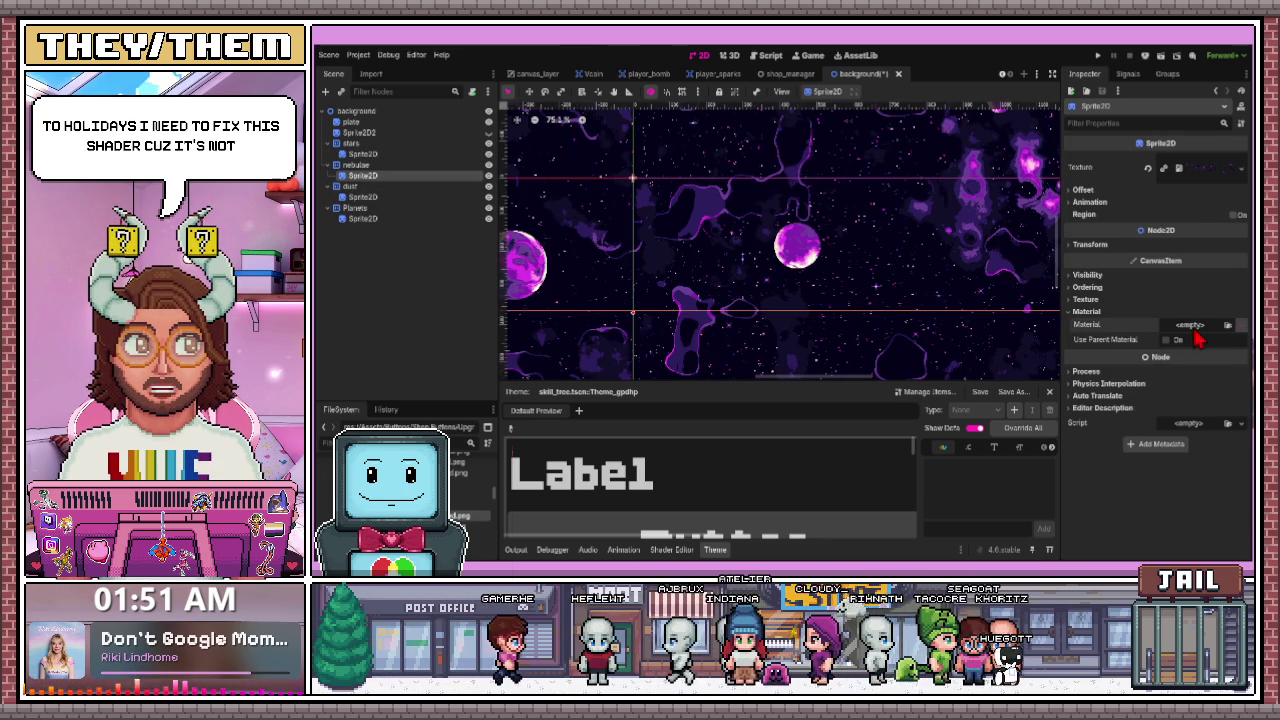
left_click(1190, 325)
left_click(1175, 360)
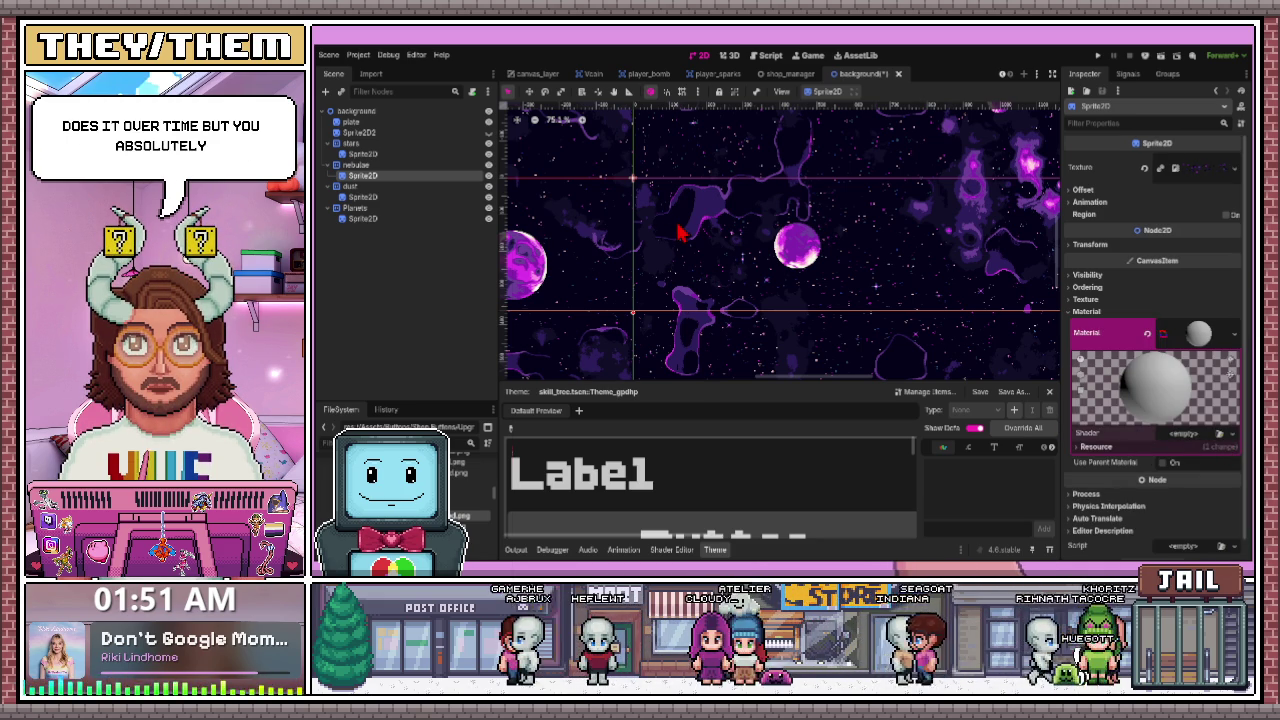
left_click_drag(678, 213, 676, 200)
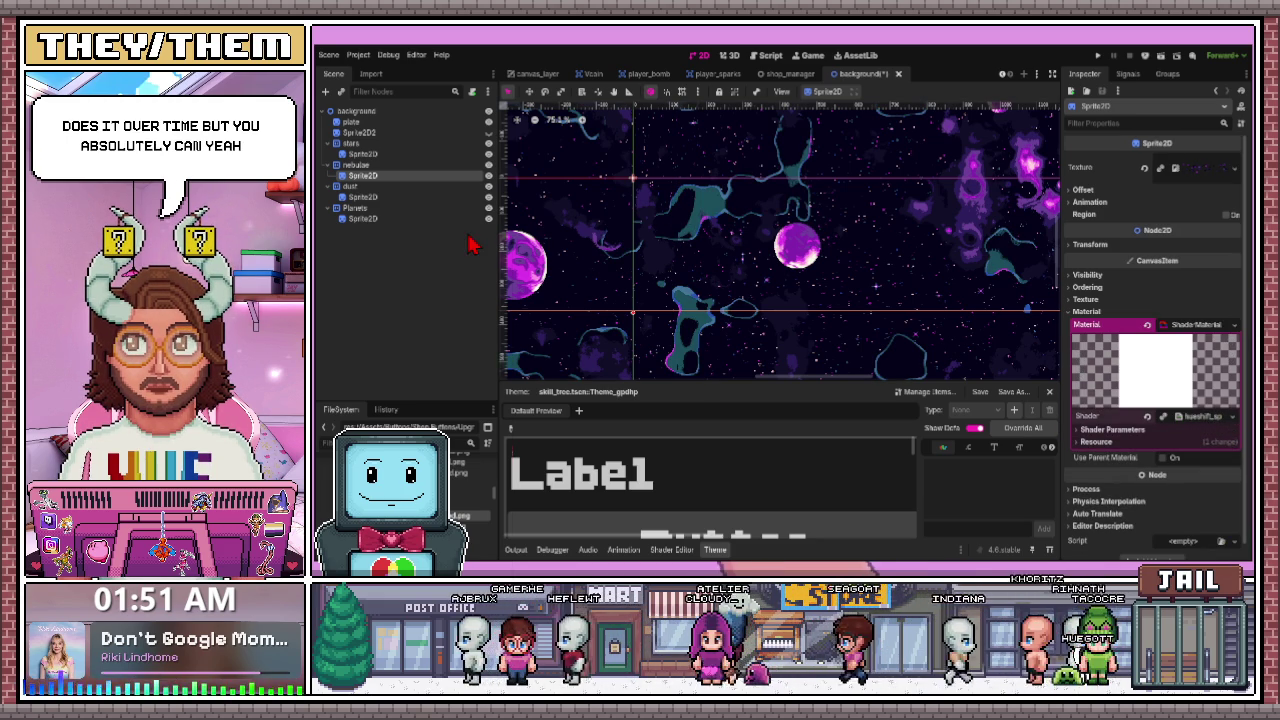
- Create a new material on the dust sprite
left_click(380, 198)
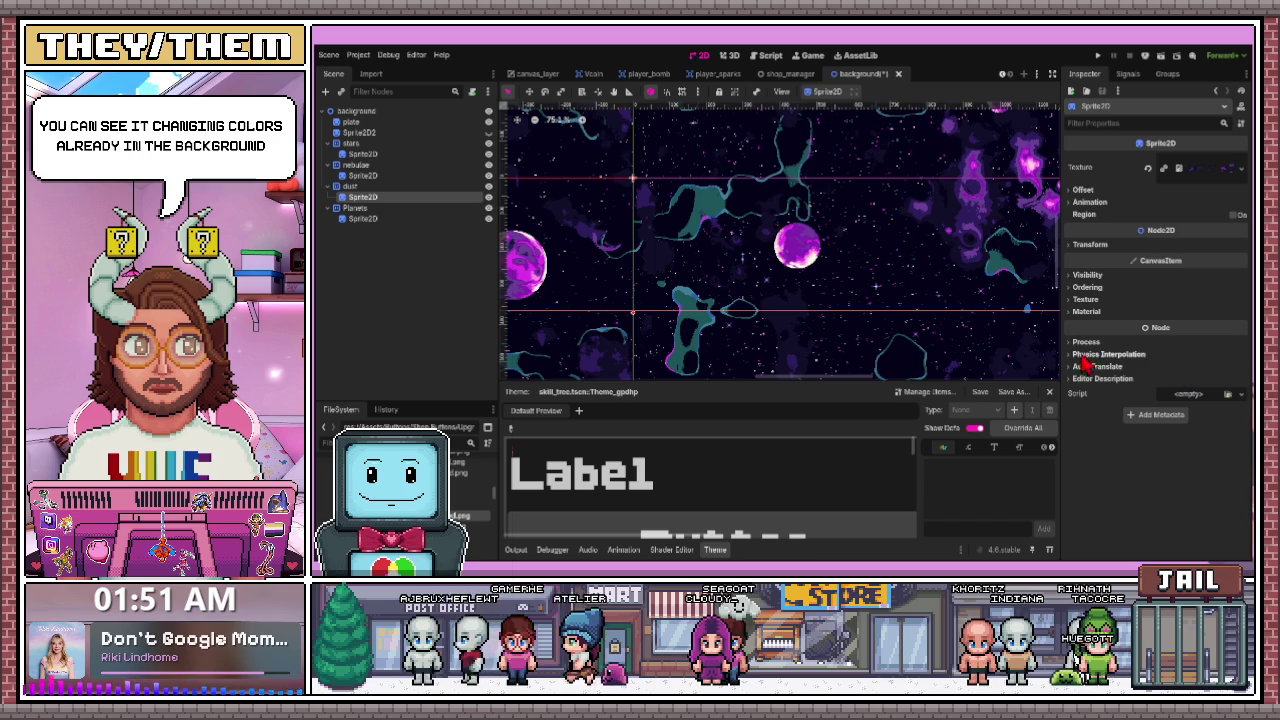
left_click(1086, 311)
left_click(1192, 326)
left_click(1188, 370)
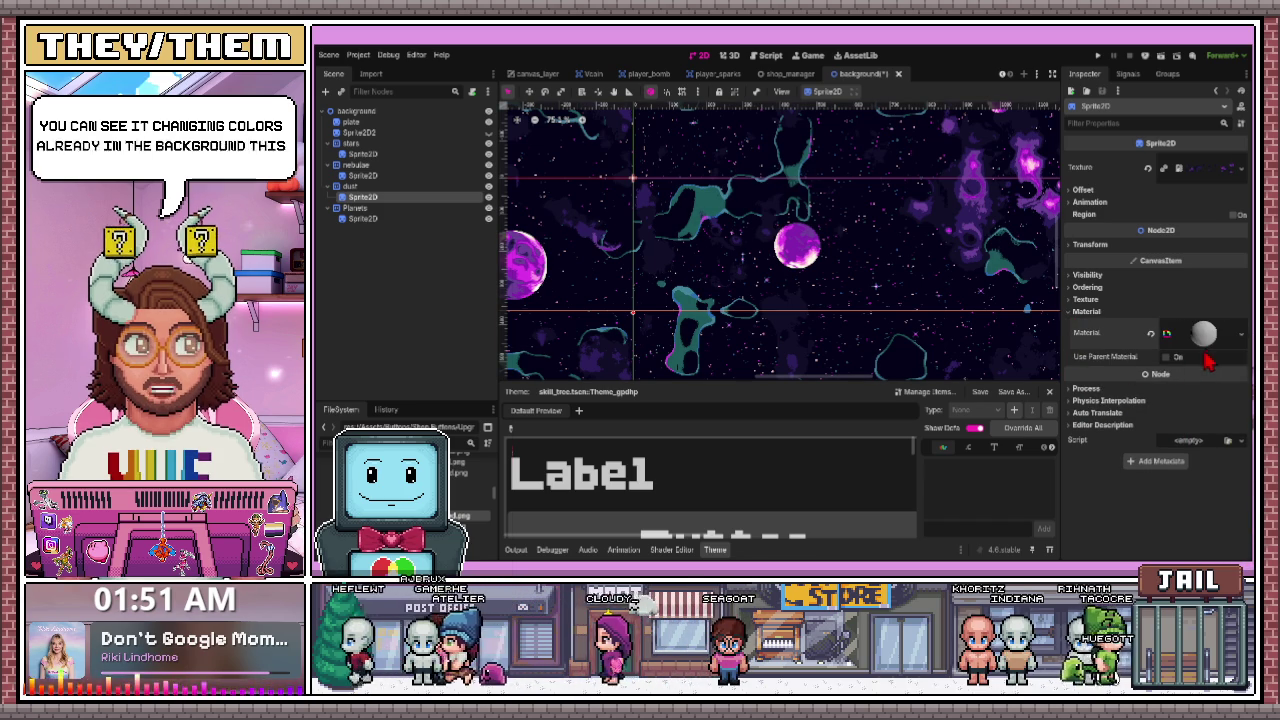
left_click(1203, 335)
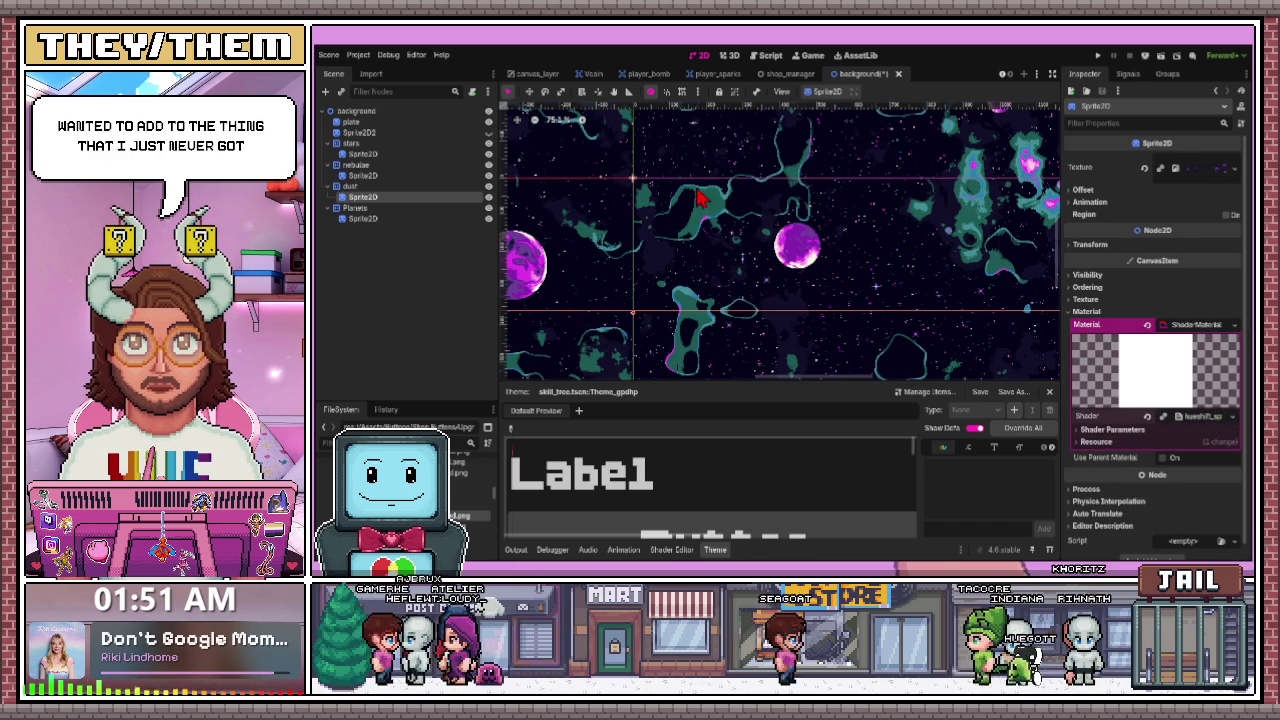
- Hide the Planets layer, then save and run the background scene from its root node
left_click(410, 210)
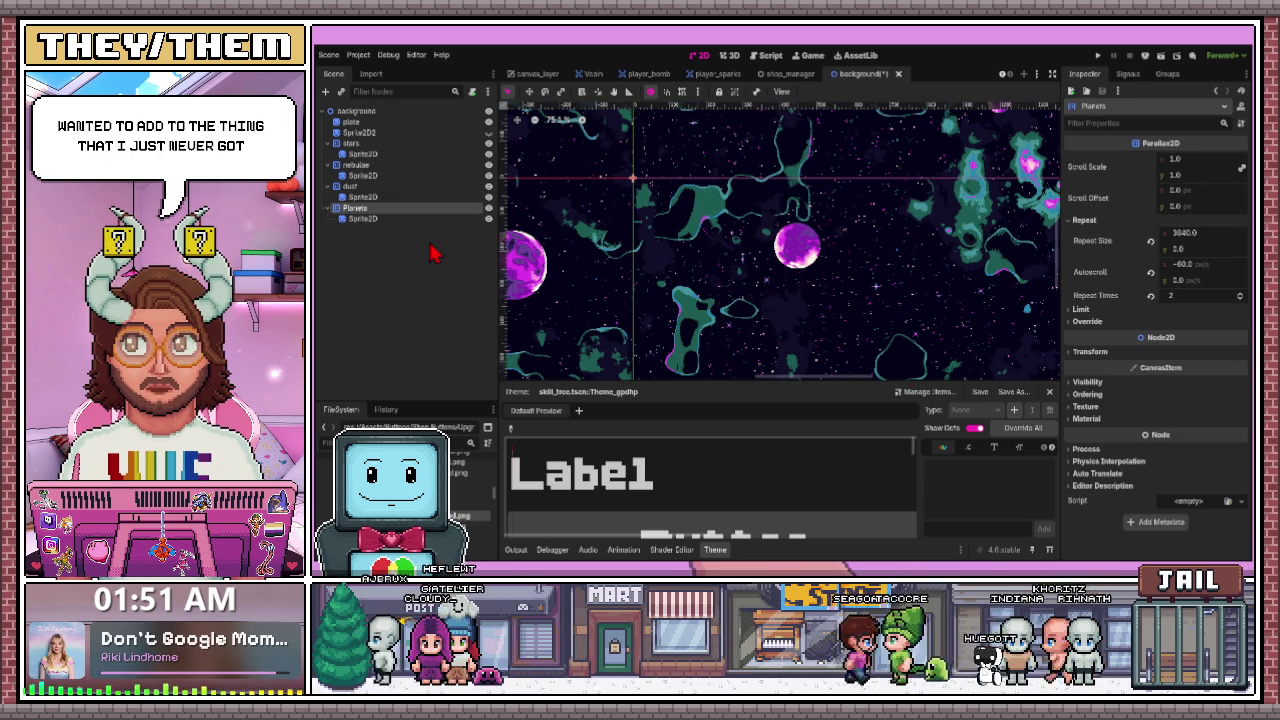
left_click(489, 216)
scroll(786, 294, "down", 5)
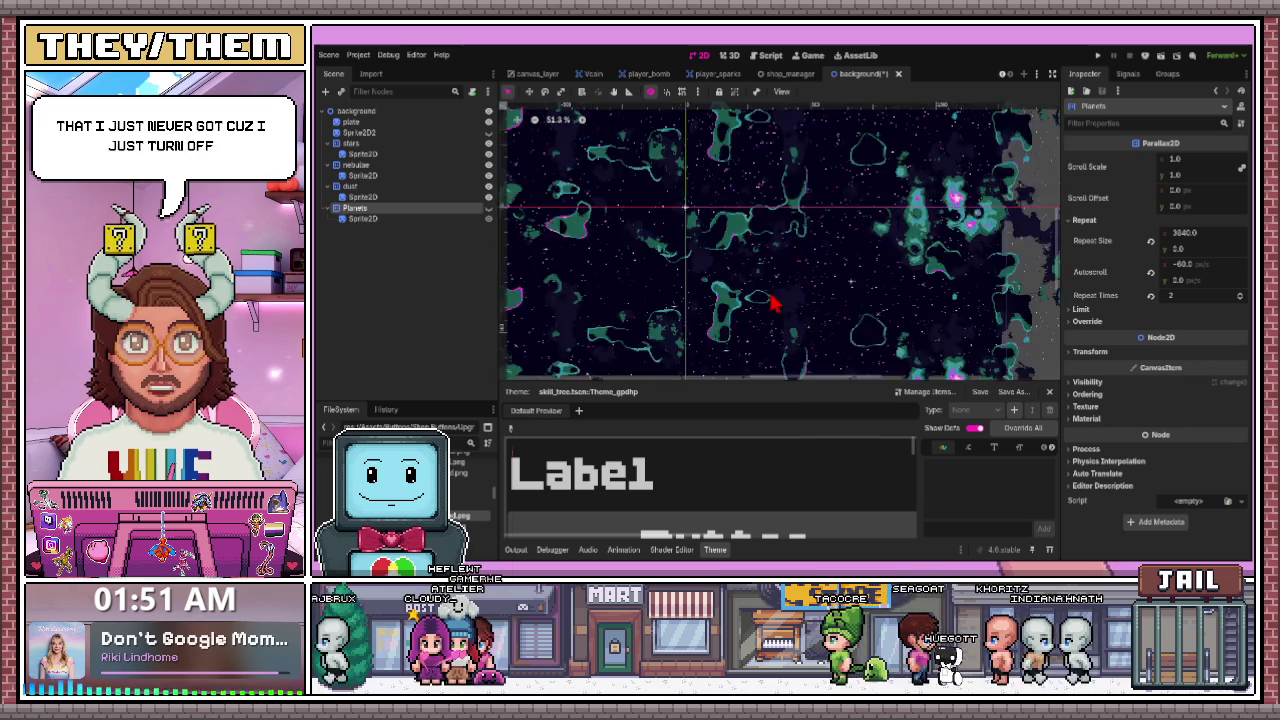
scroll(766, 300, "up", 2)
scroll(648, 255, "up", 10)
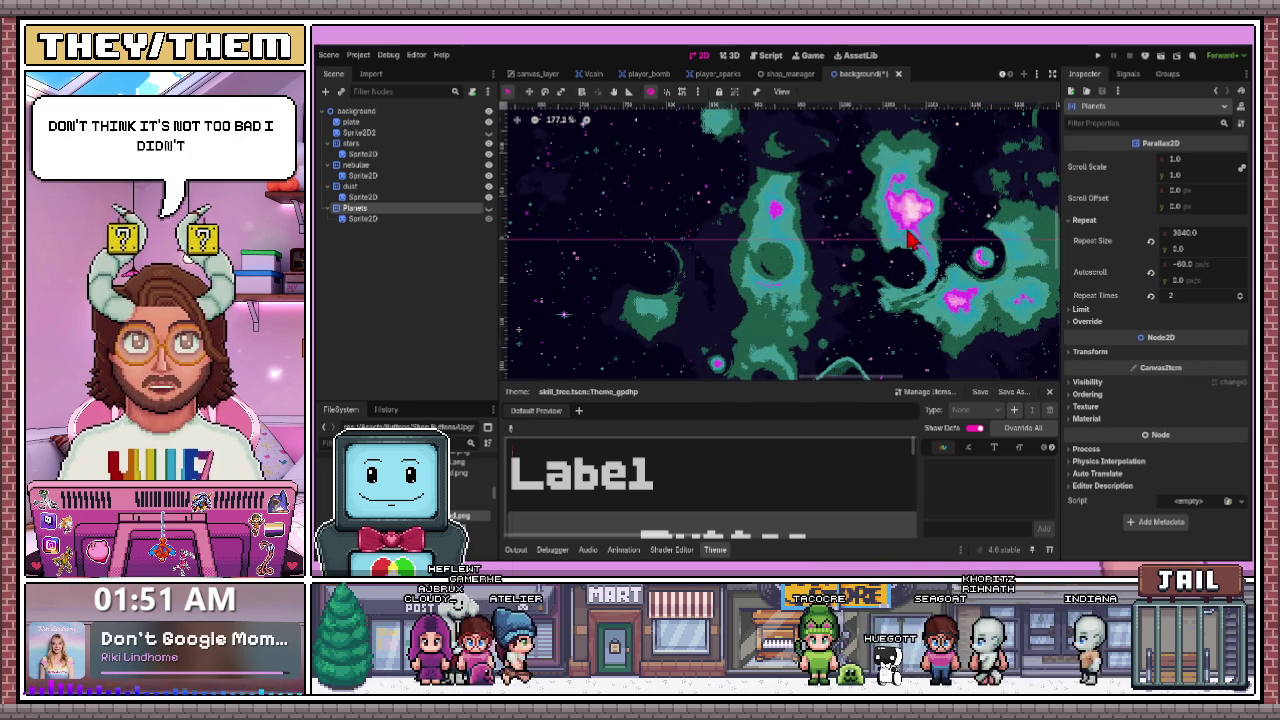
scroll(912, 215, "down", 9)
left_click(423, 112)
left_click(1160, 56)
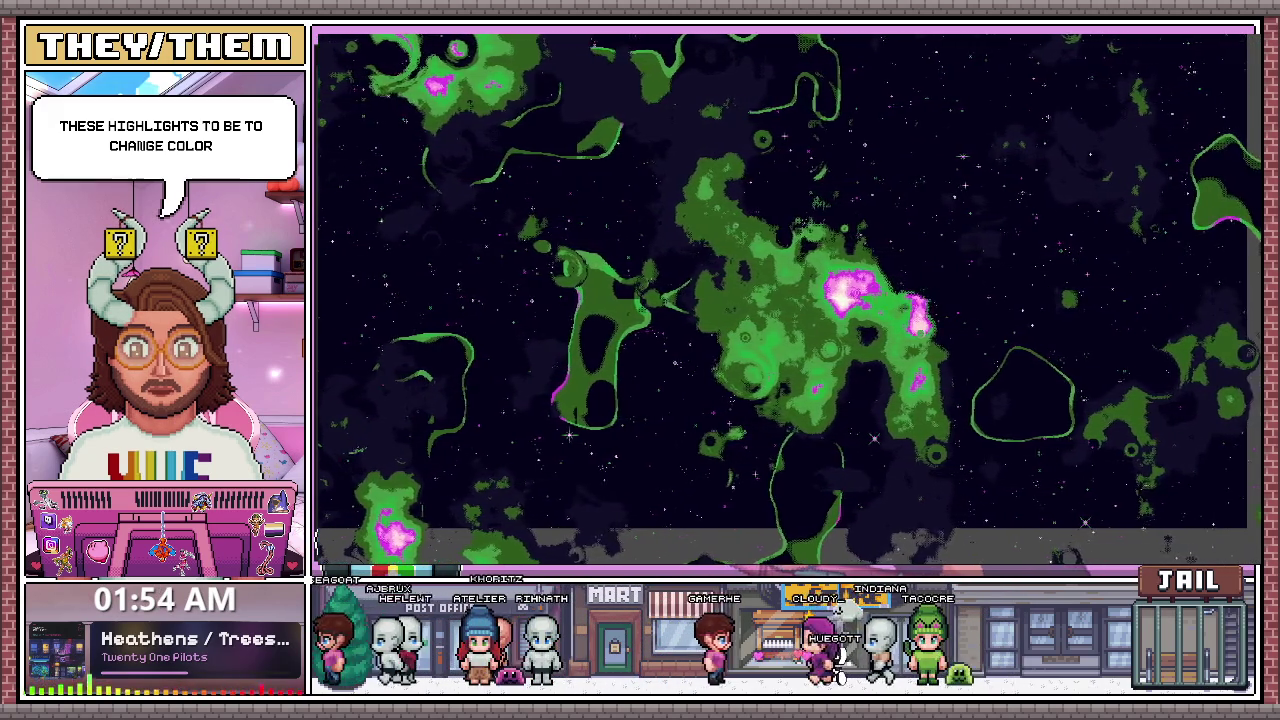
- Stop the running background nebula preview with F8 and return to the editor
key("F8")
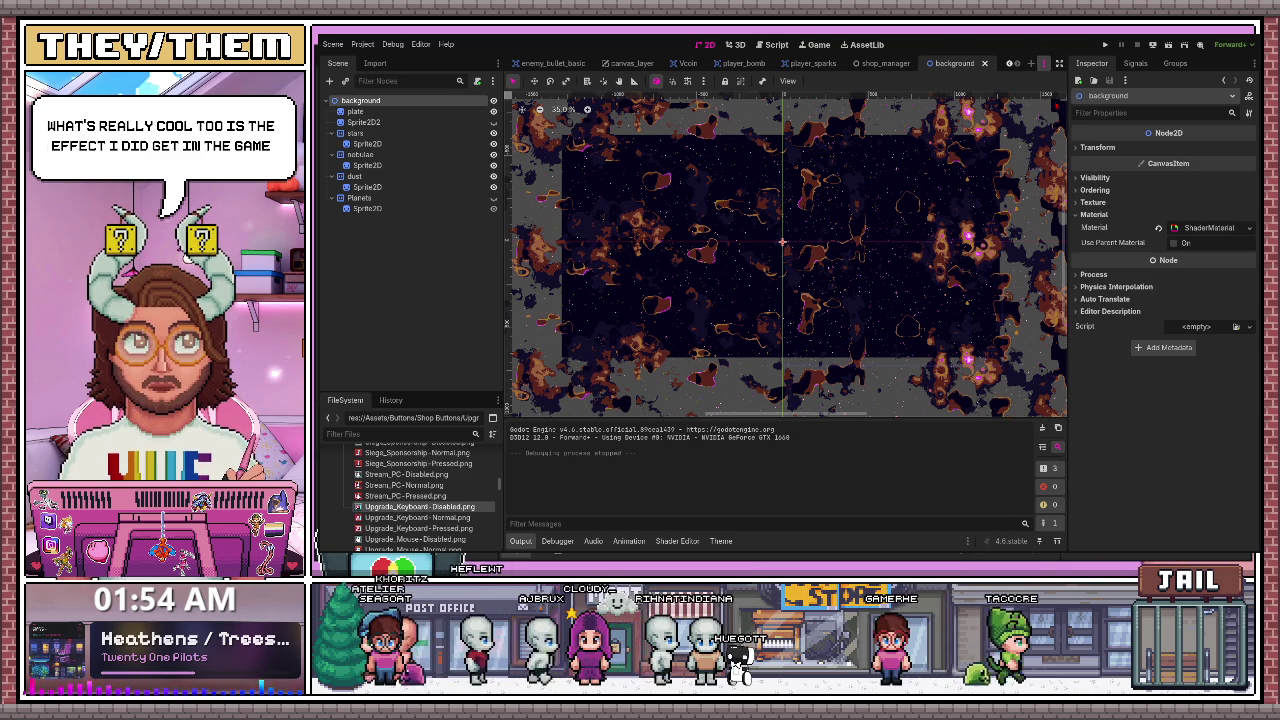
- Switch to the Gameplay scene, collapse the Pause node and make it visible
key("ctrl+Tab")
scroll(860, 230, "up", 3)
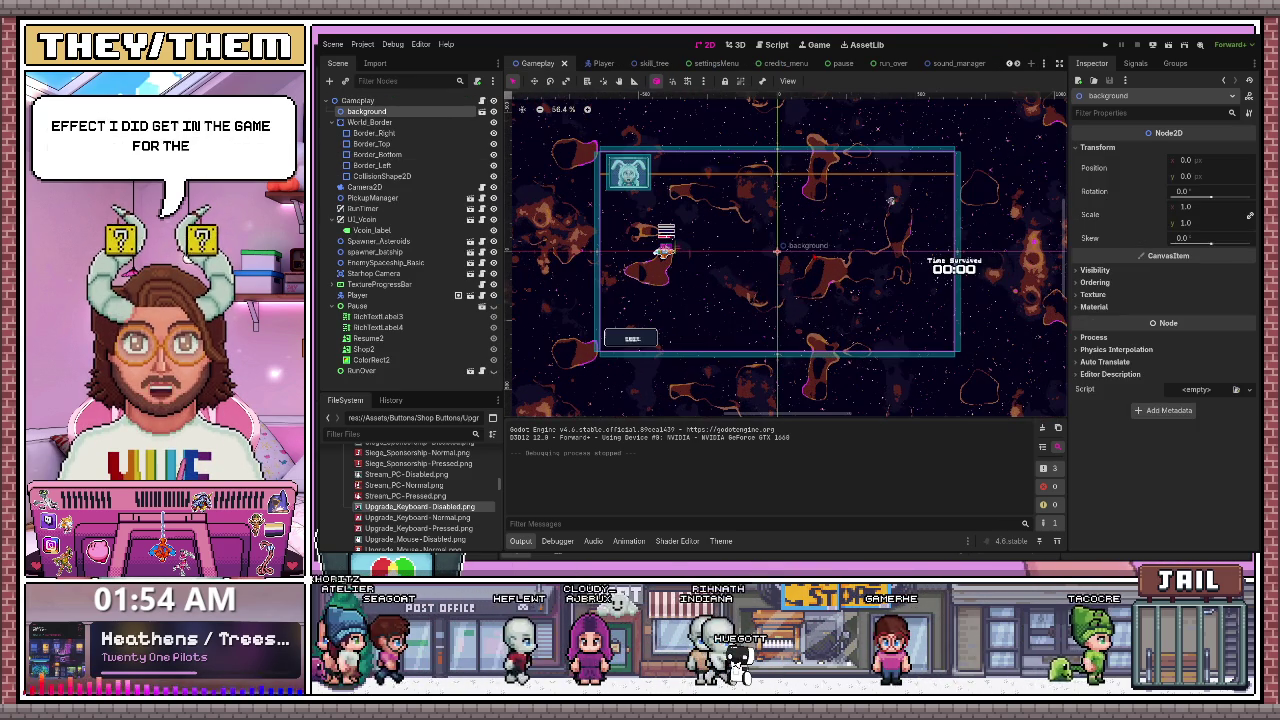
left_click(340, 306)
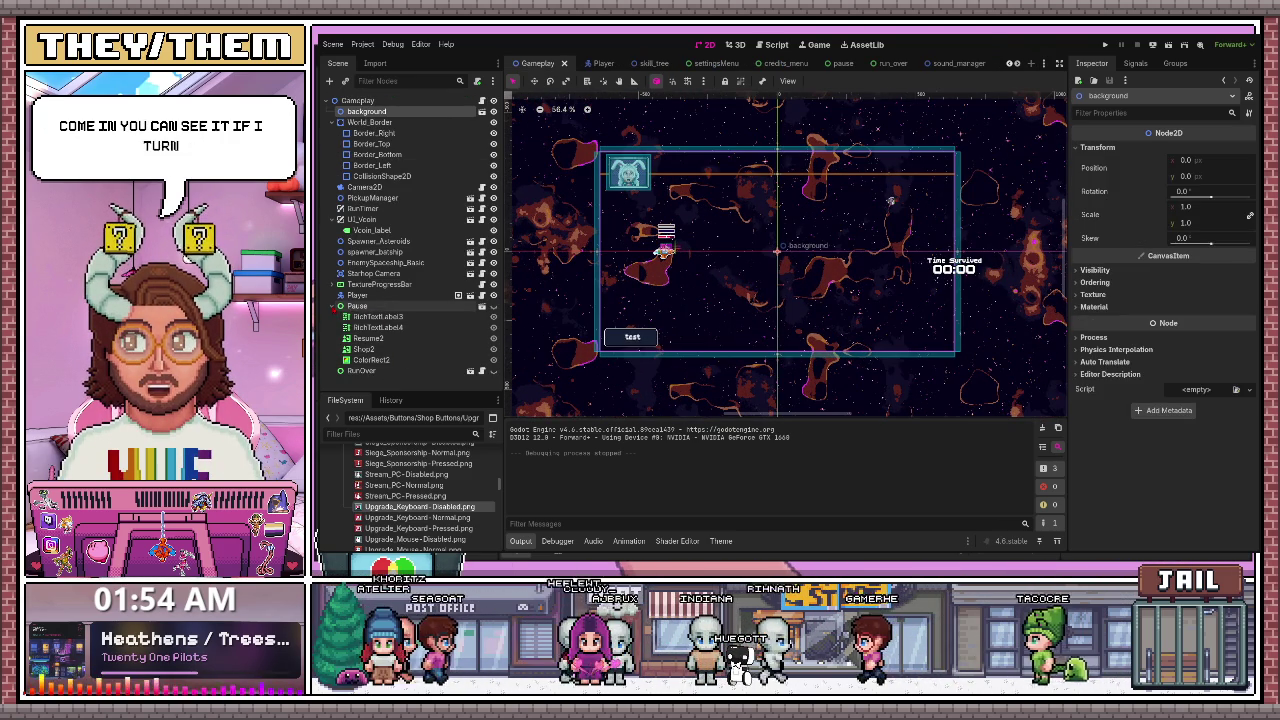
left_click(493, 306)
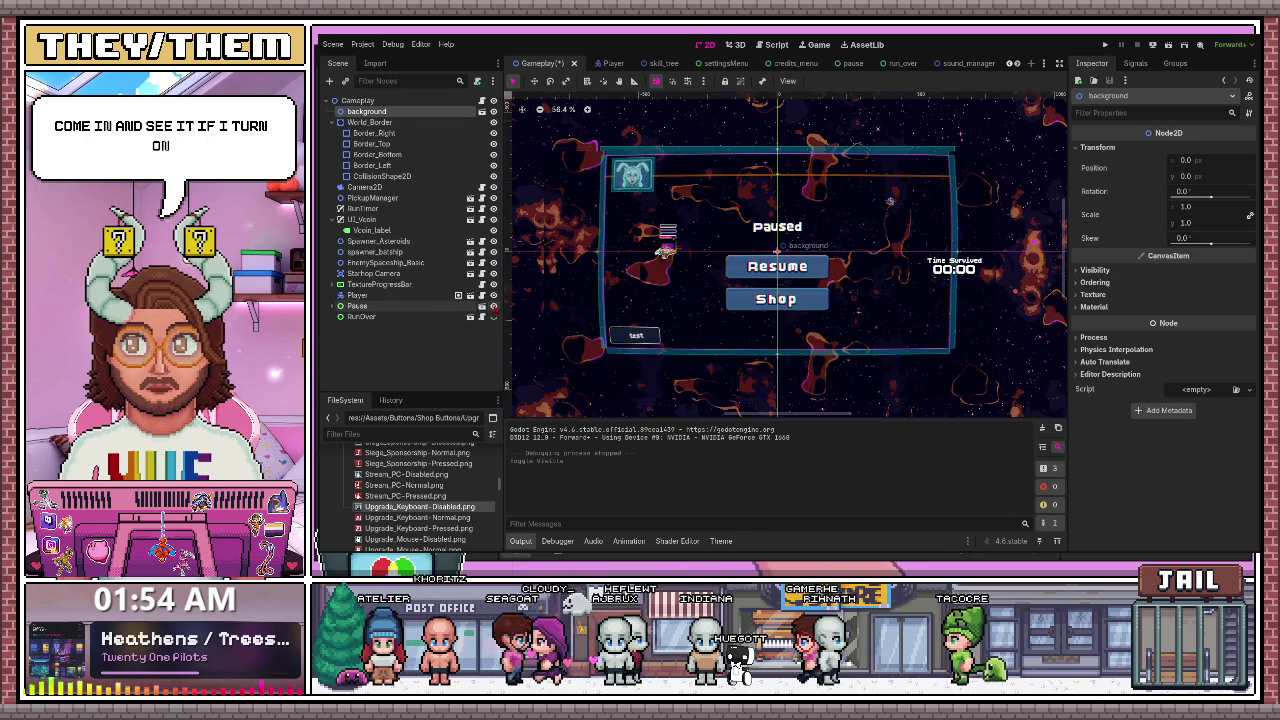
left_click(493, 306)
left_click(493, 306)
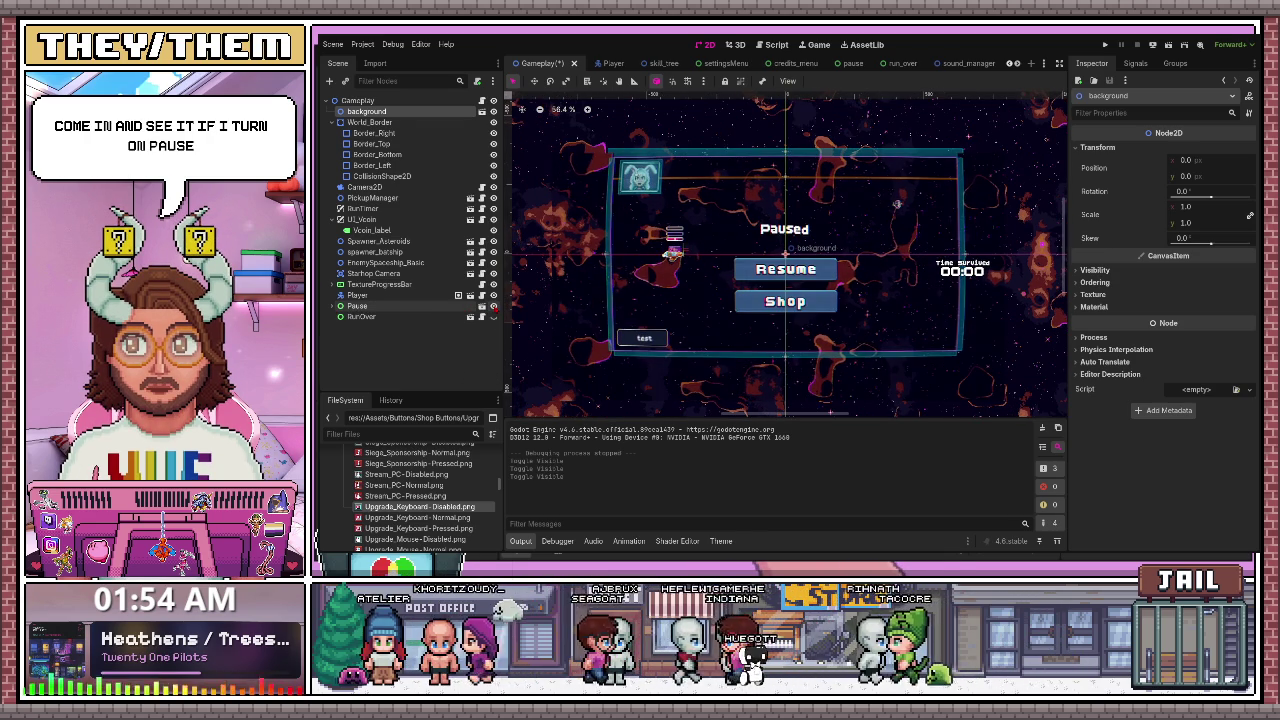
- Zoom and pan the 2D viewport toward the Paused panel, retoggling the Pause menu
scroll(735, 196, "up", 4)
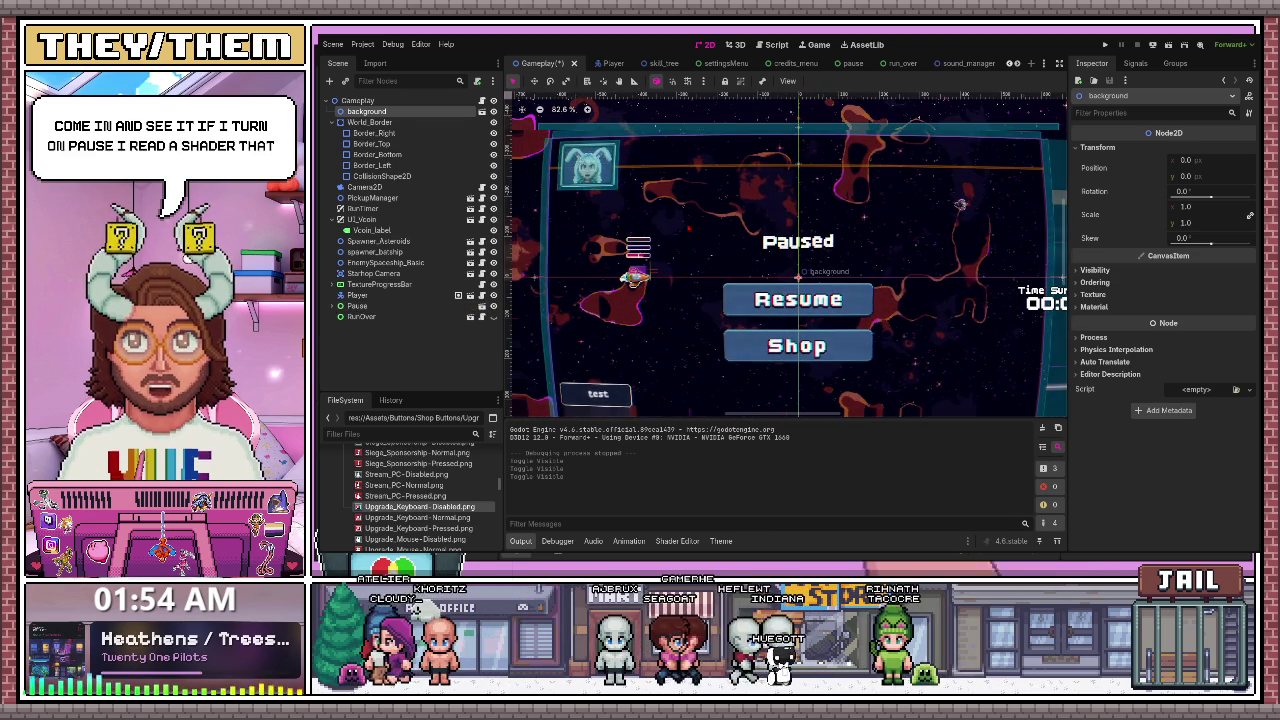
scroll(786, 254, "up", 2)
scroll(830, 330, "down", 1)
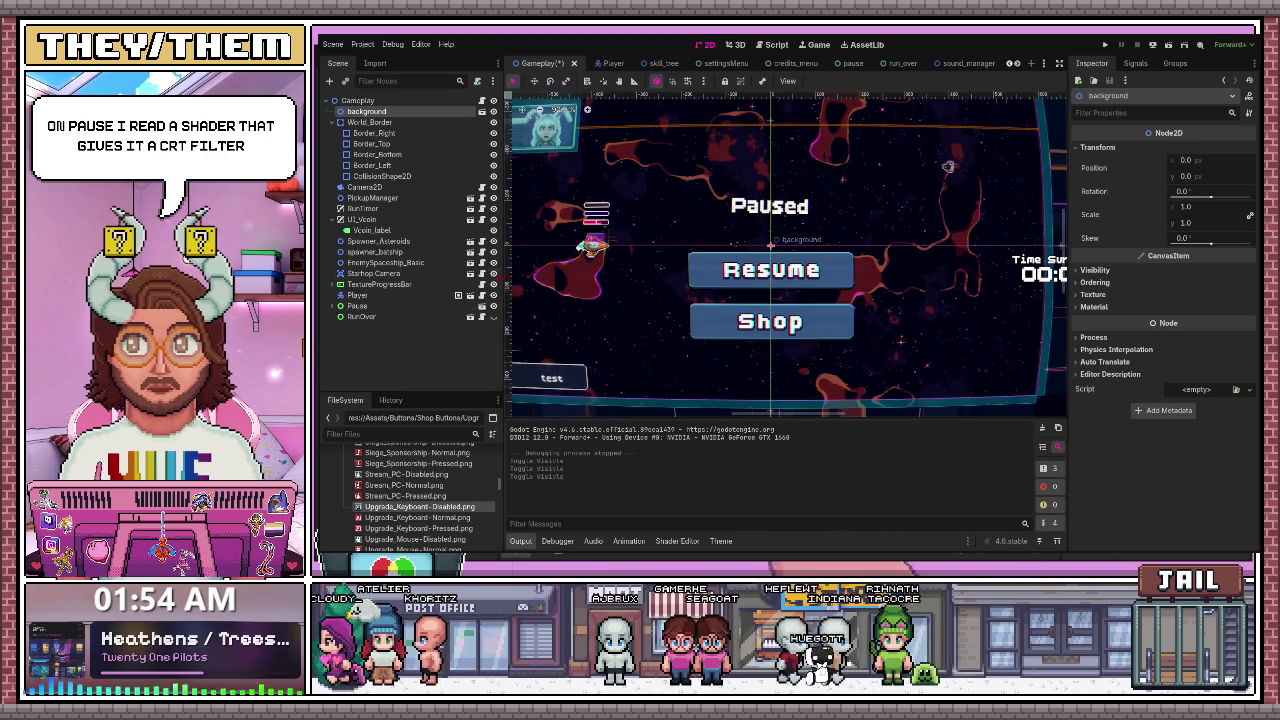
scroll(808, 306, "down", 8)
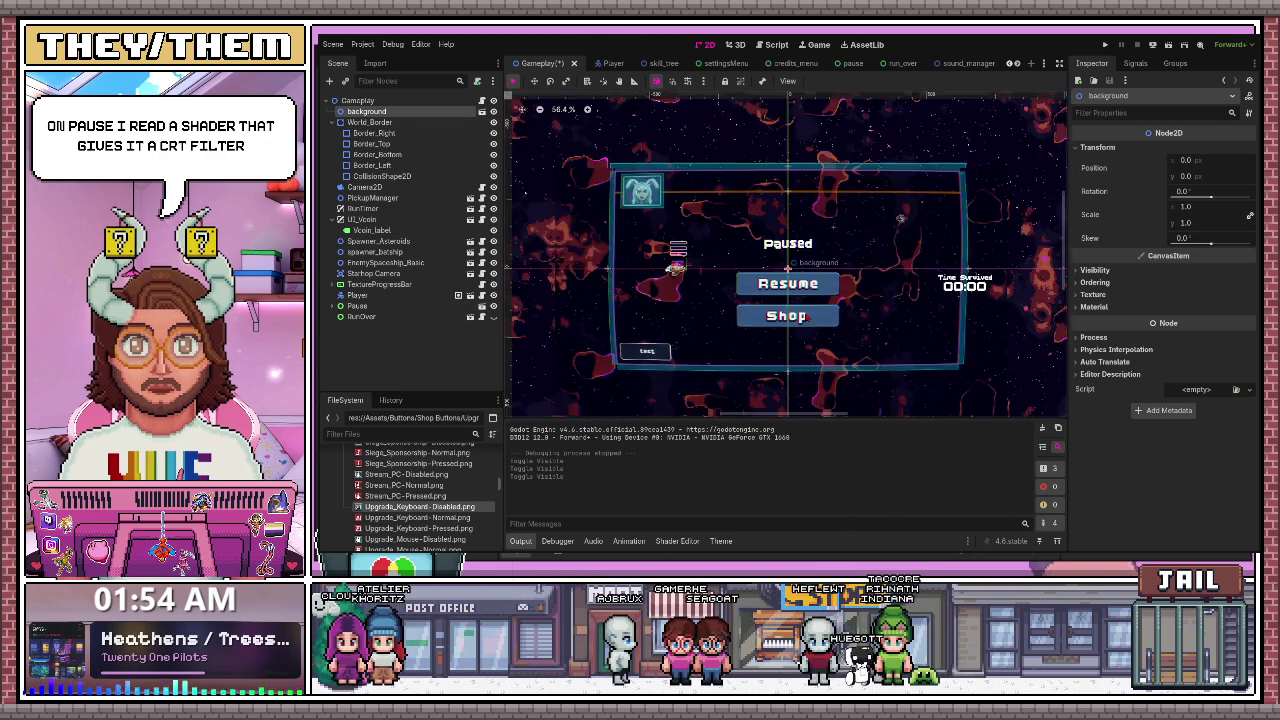
scroll(876, 241, "up", 7)
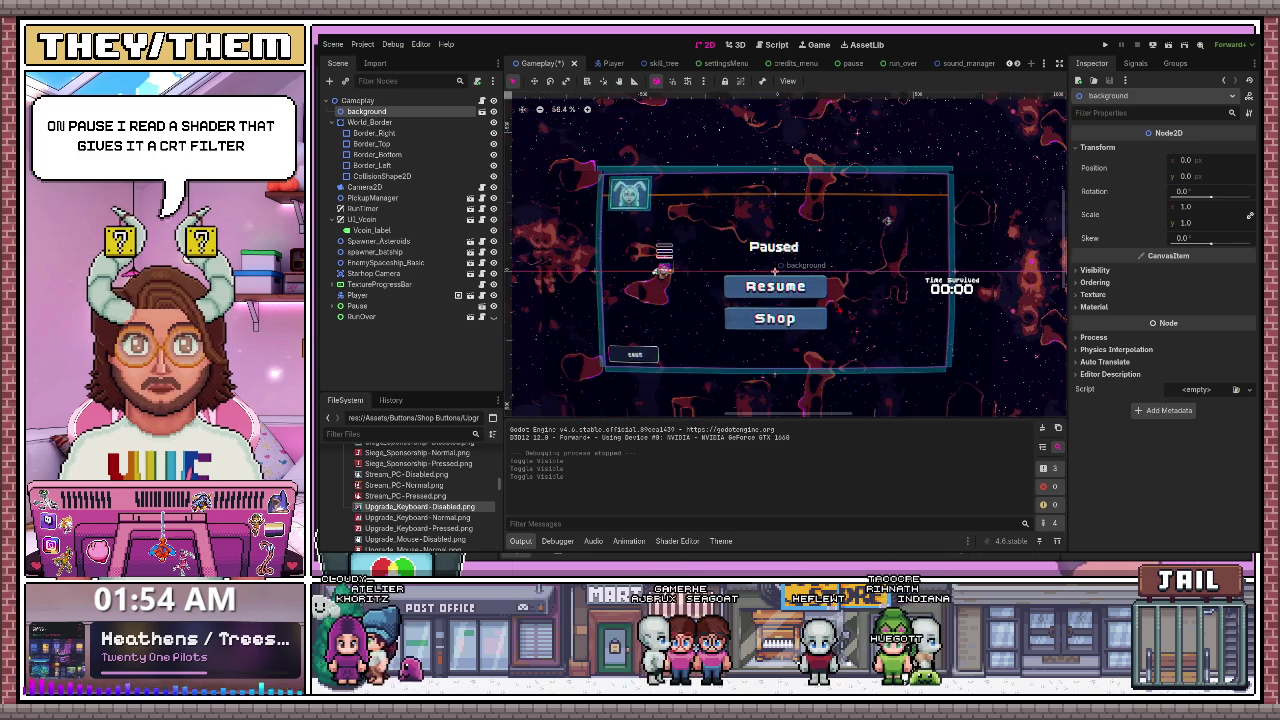
scroll(815, 176, "down", 2)
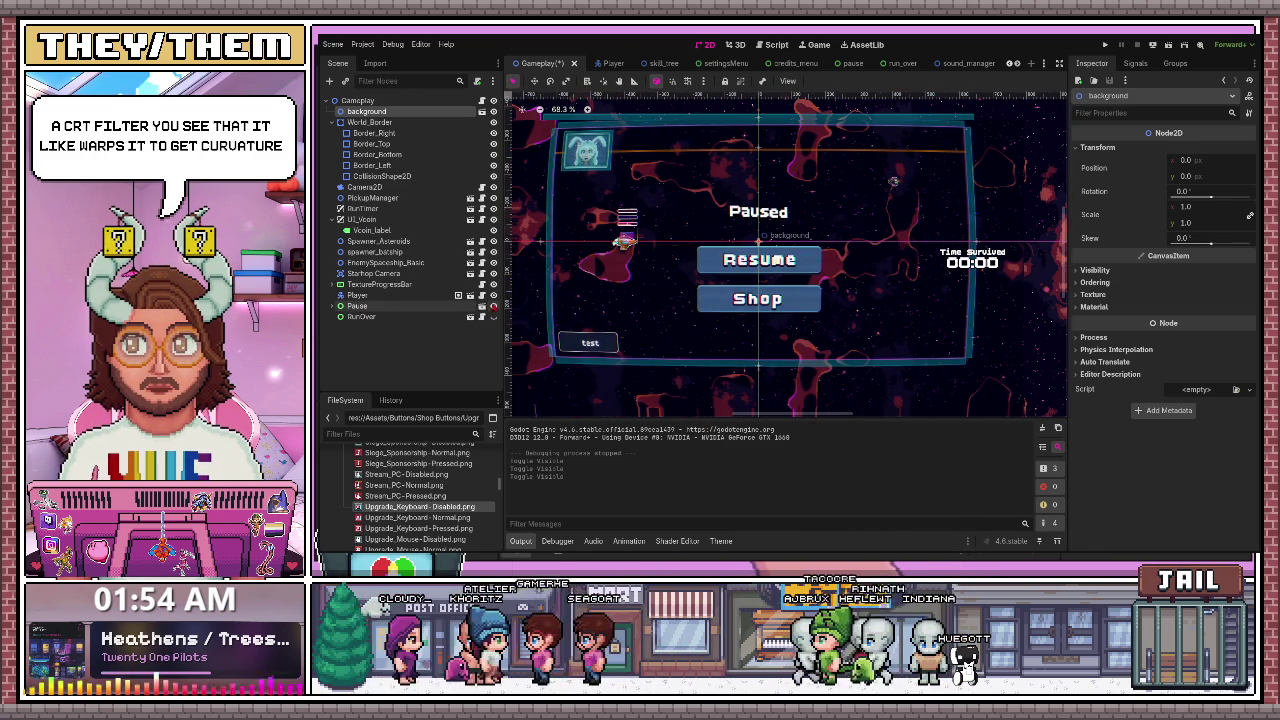
left_click_drag(893, 181, 921, 193)
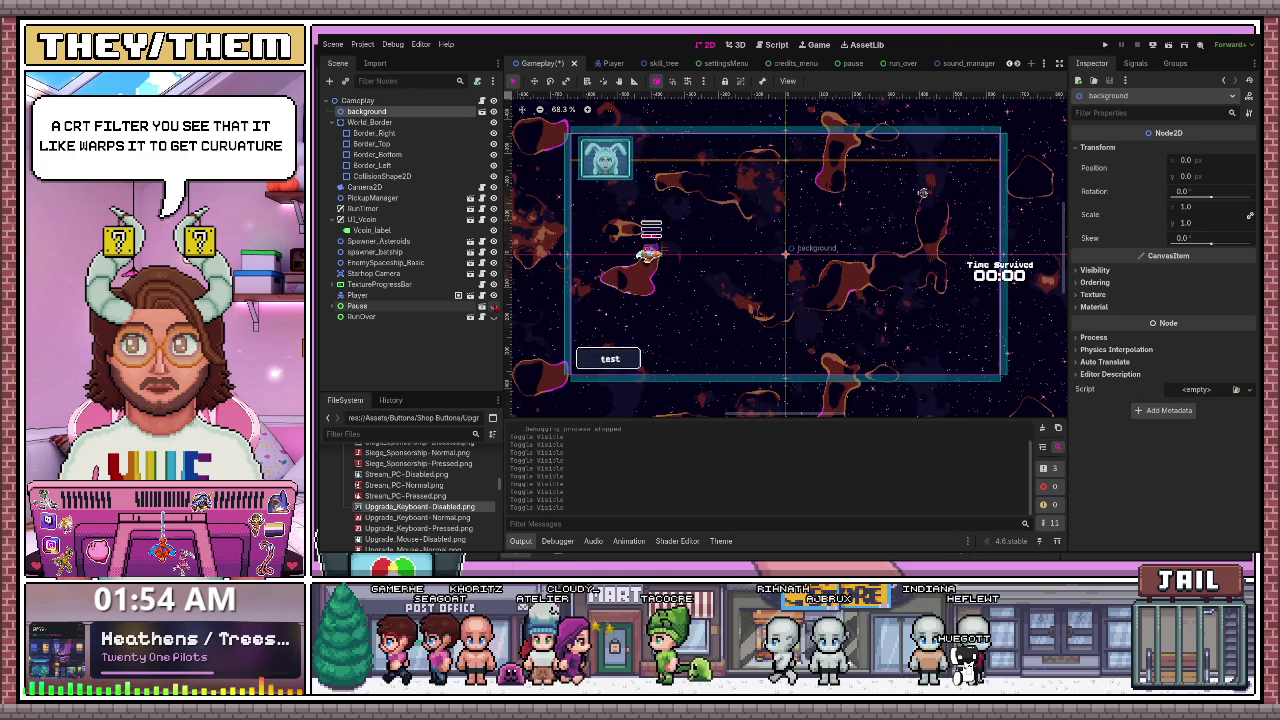
scroll(578, 194, "up", 6)
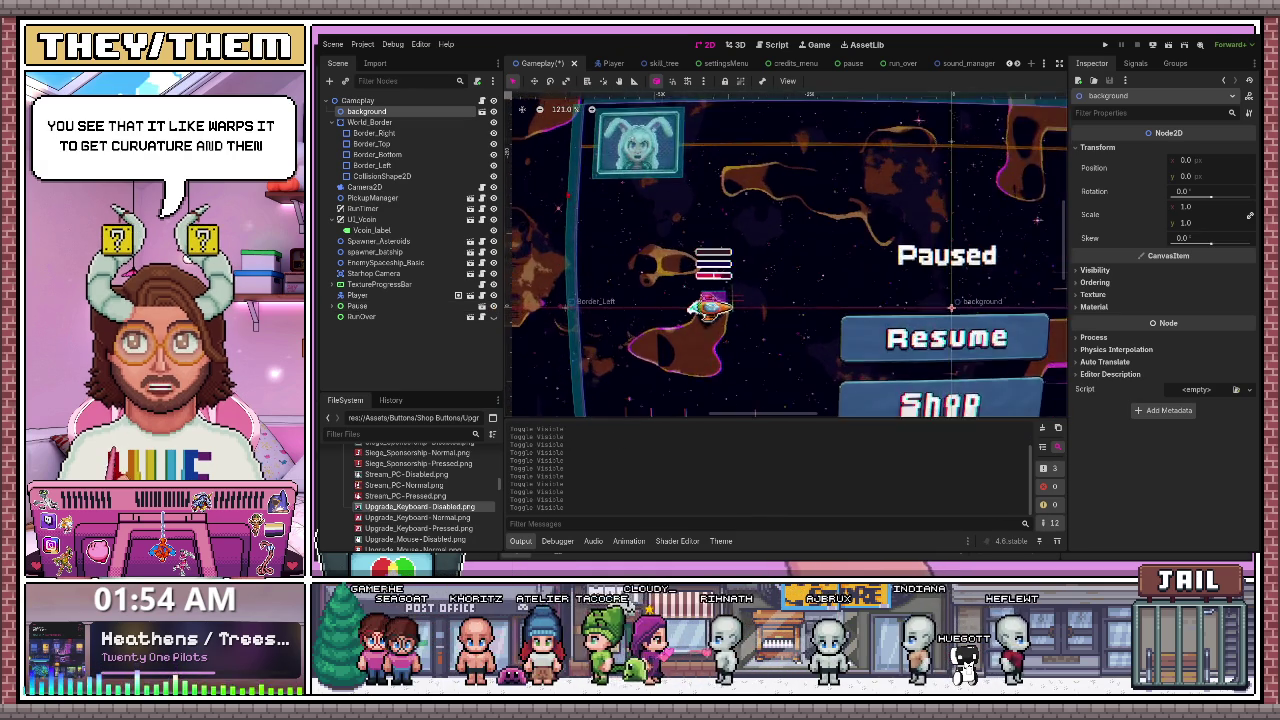
scroll(637, 135, "up", 5)
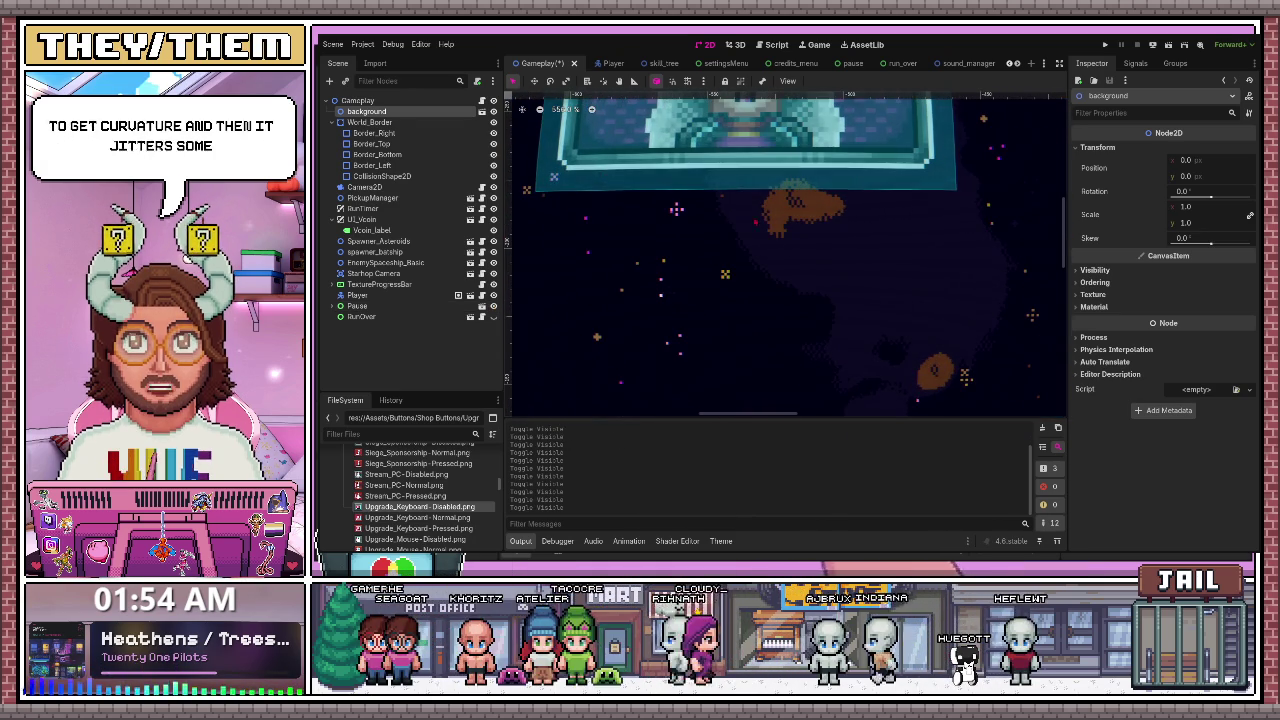
scroll(742, 250, "down", 7)
scroll(742, 250, "down", 7)
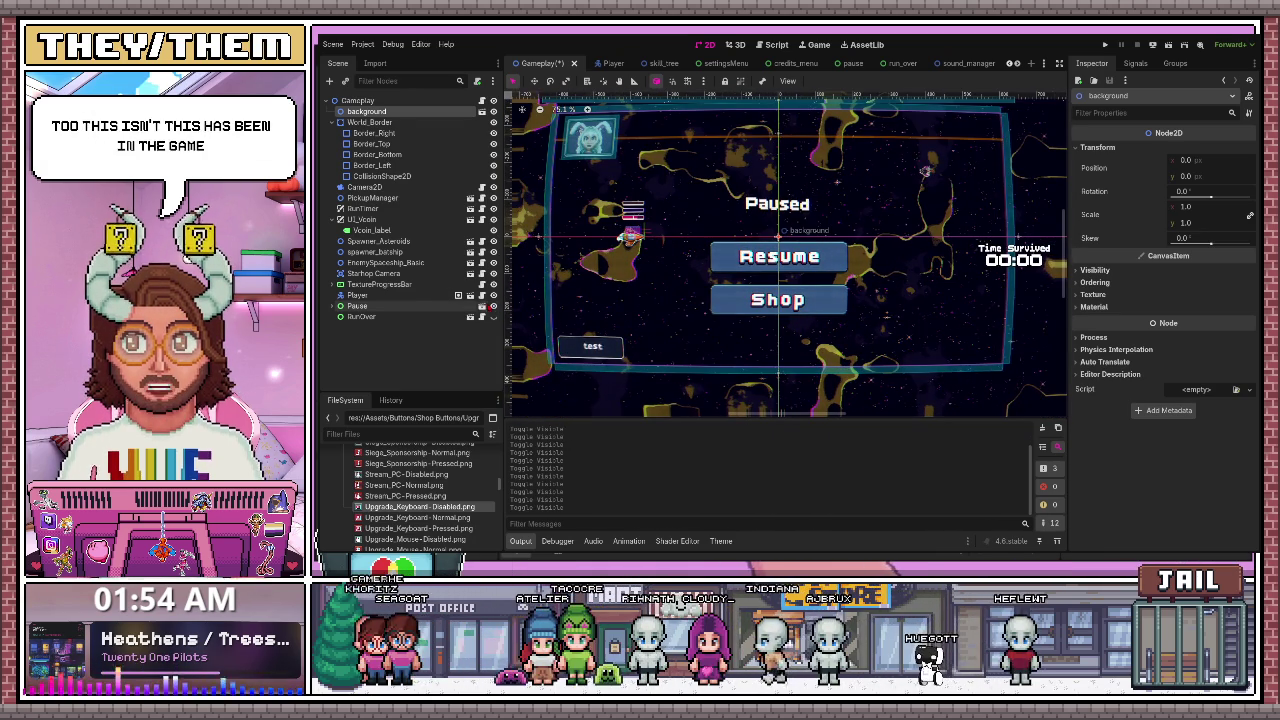
left_click(493, 306)
- Toggle the Pause menu's visibility several times, leaving it hidden
left_click(493, 306)
left_click(493, 306)
left_click(493, 306)
left_click(493, 306)
left_click(493, 306)
left_click(493, 306)
- Flick the STREAM OVER run-end screen on and off repeatedly, ending with it hidden
left_click(493, 316)
left_click(493, 316)
left_click(493, 316)
left_click(493, 316)
left_click(493, 316)
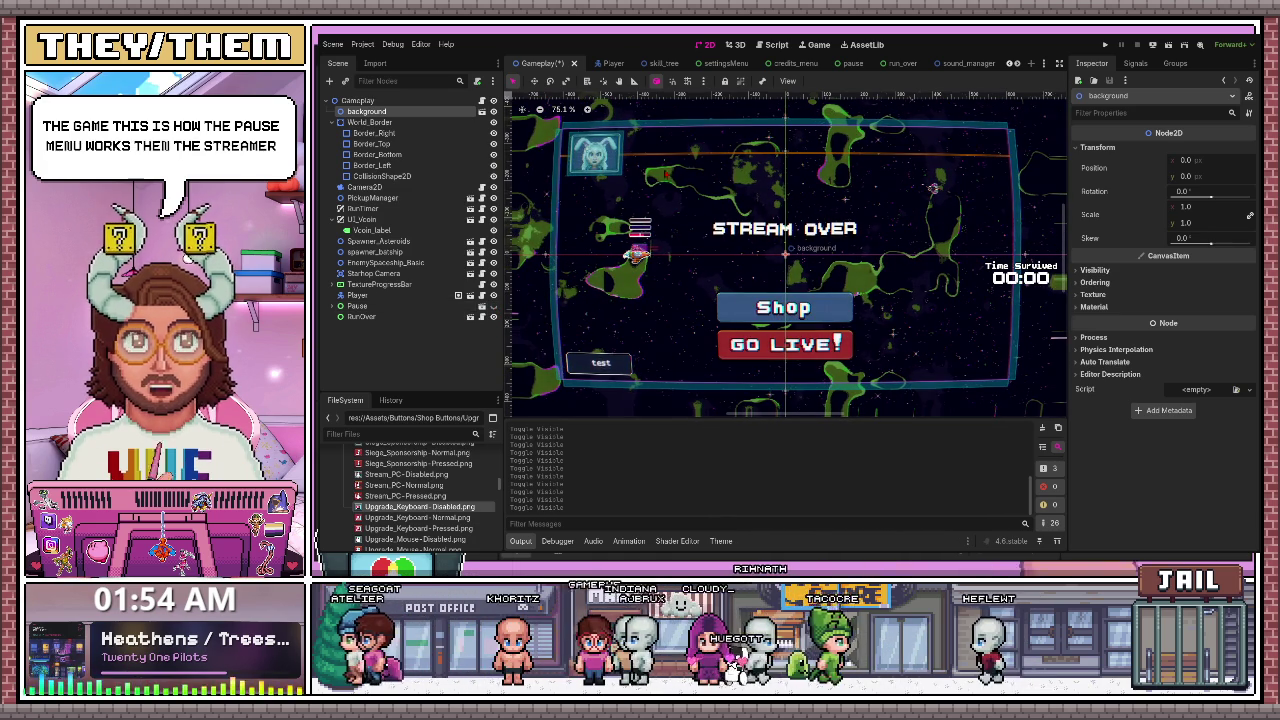
left_click(493, 316)
left_click(493, 316)
left_click(493, 316)
left_click(493, 316)
left_click(493, 316)
left_click(493, 316)
left_click(493, 316)
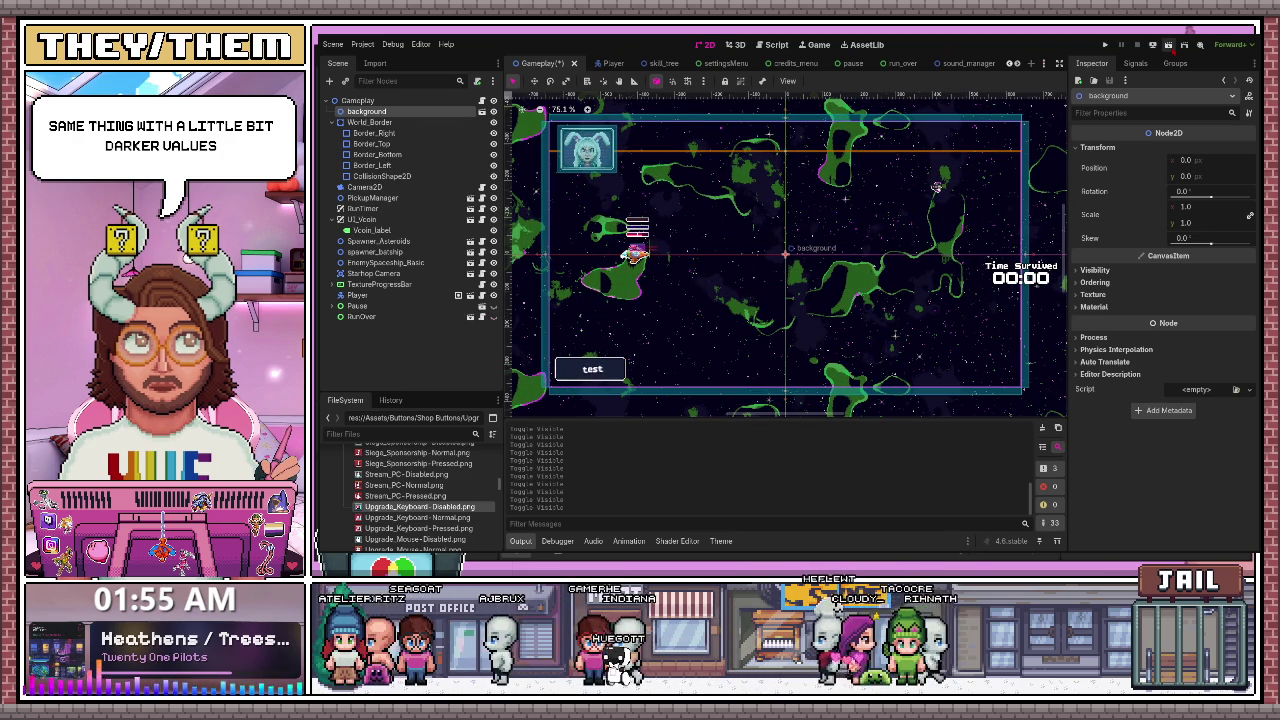
key("F5")
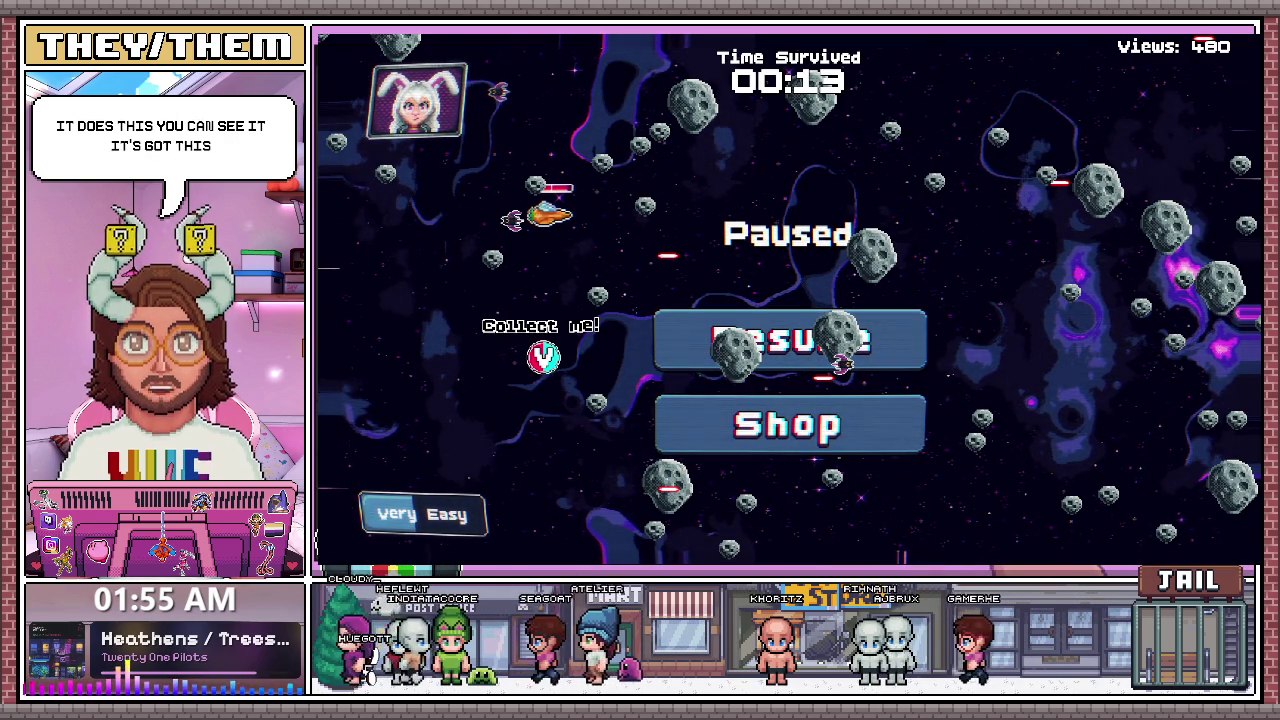
- Toggle pause in the running game with Escape a few times, then stop it with F8
key("Escape")
key("Escape")
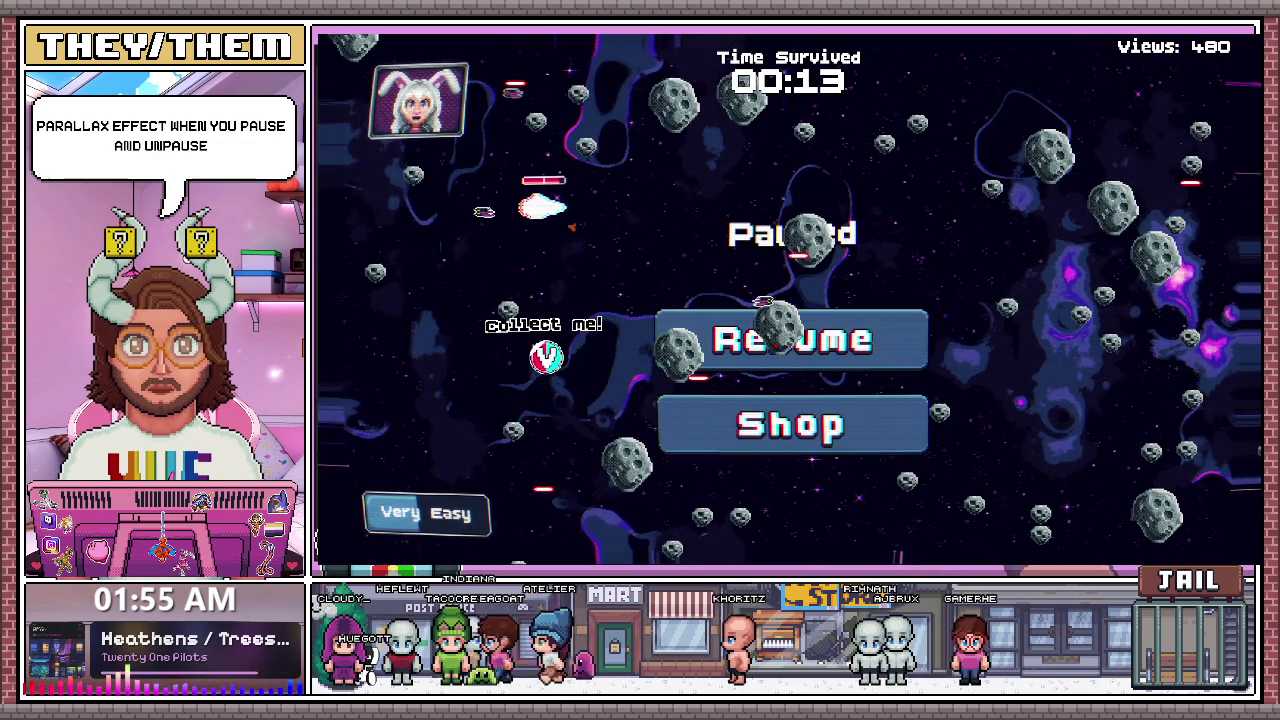
key("Escape")
key("Escape")
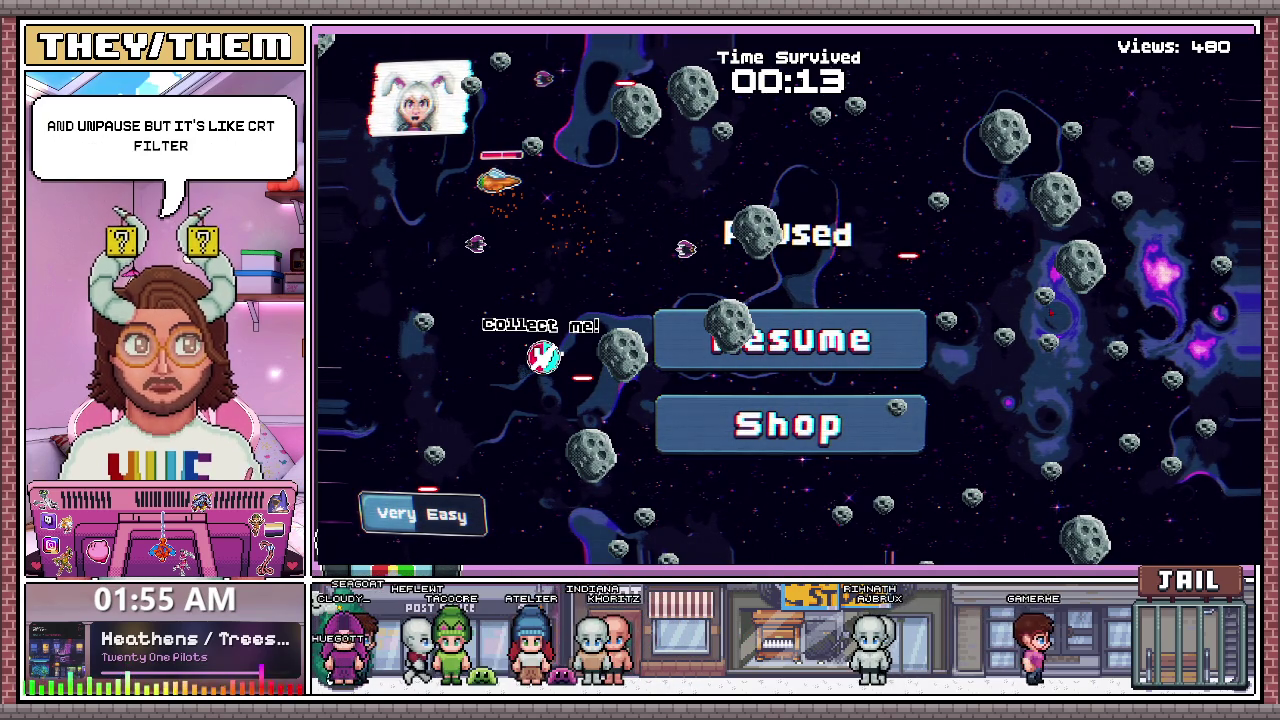
key("Escape")
key("Escape")
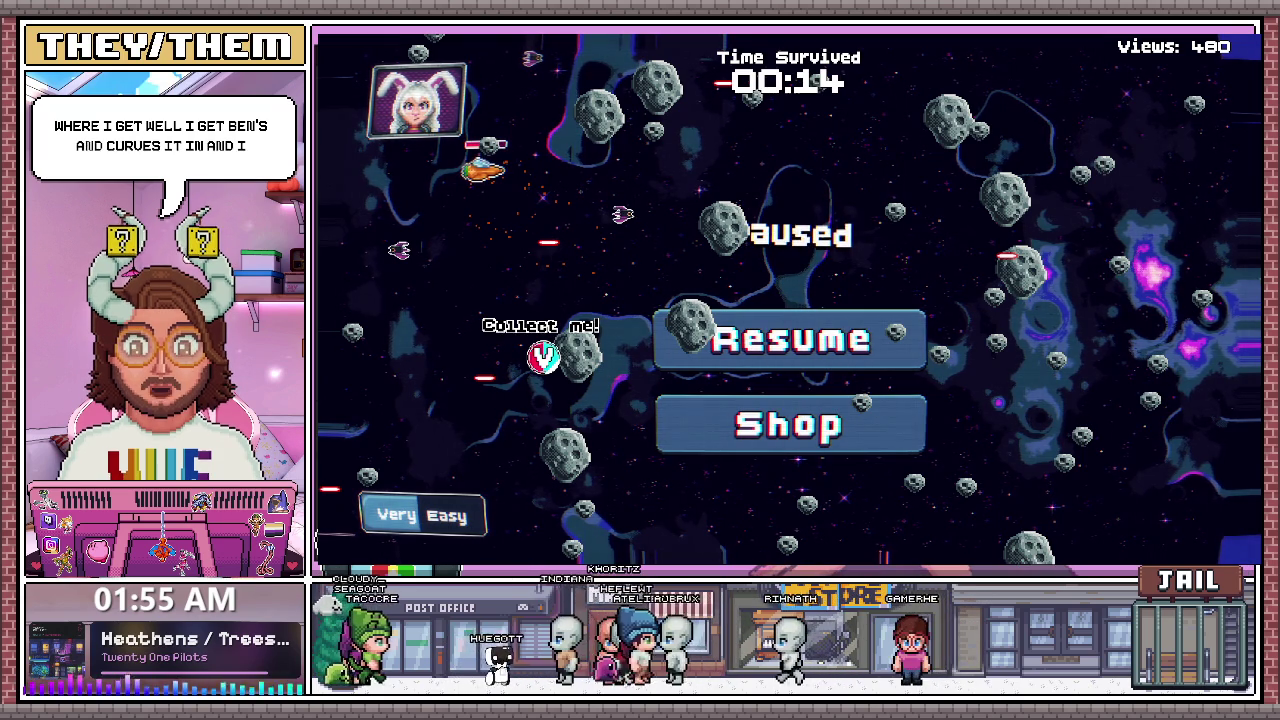
key("F8")
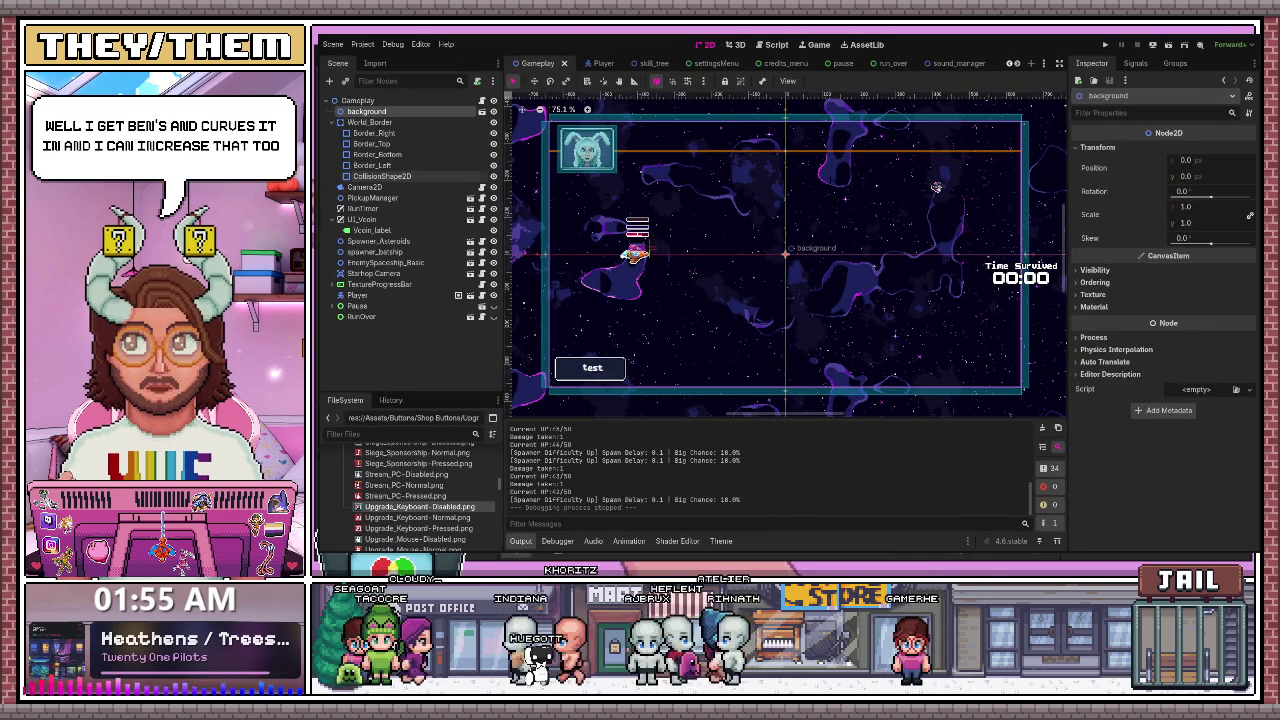
- Select ColorRect2 under Pause and reveal its CRT.gdshader parameters (Curvature 0.05, Scanline Density 600)
left_click(397, 361)
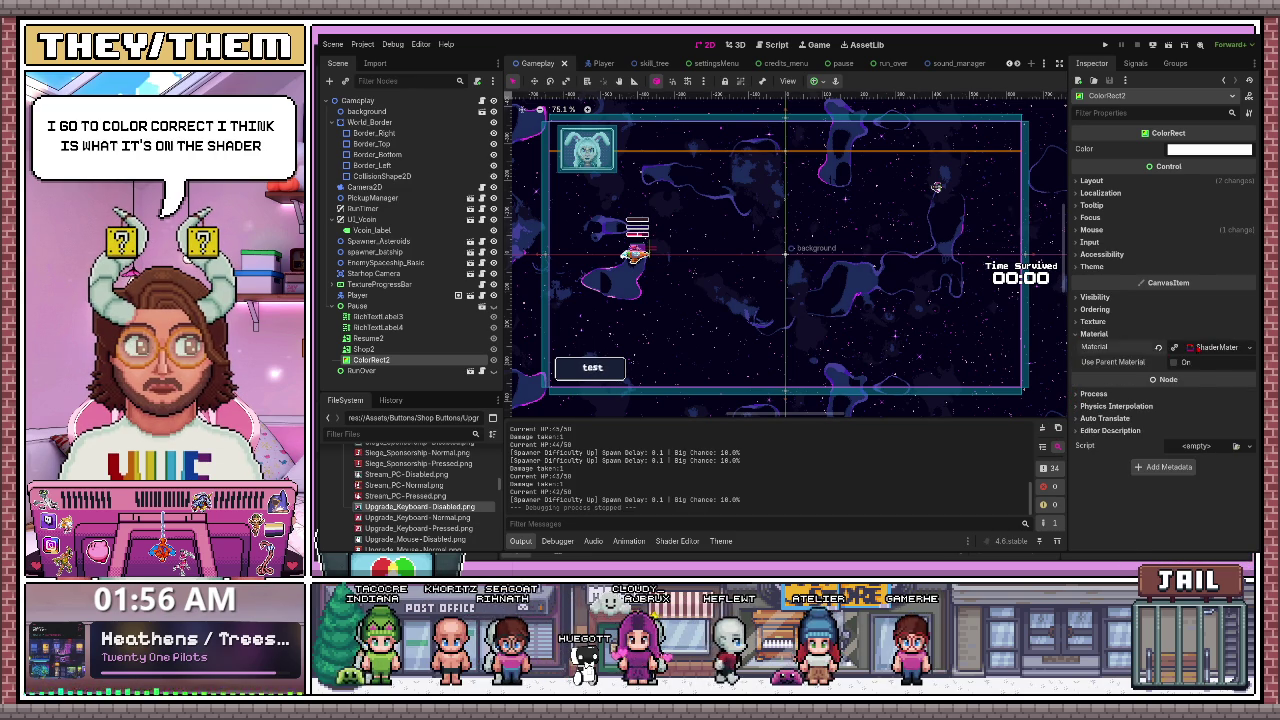
left_click(1213, 347)
left_click(1090, 452)
scroll(1090, 452, "down", 5)
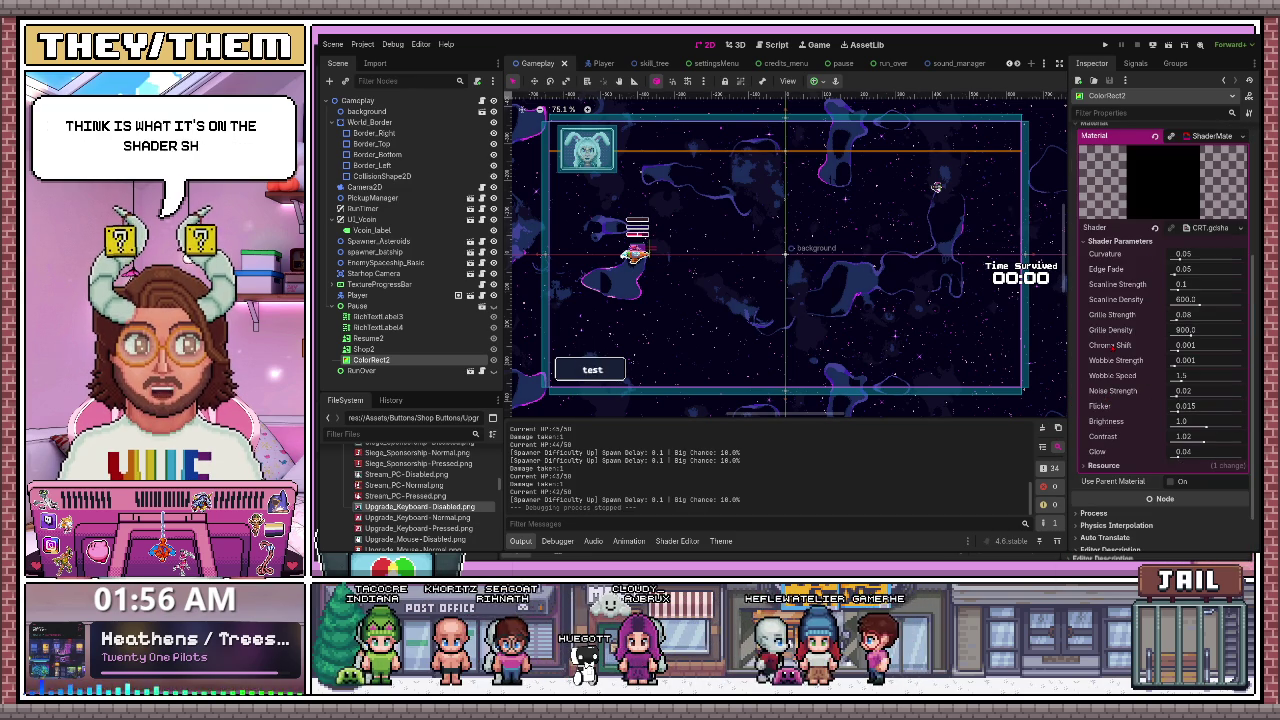
scroll(936, 187, "up", 2)
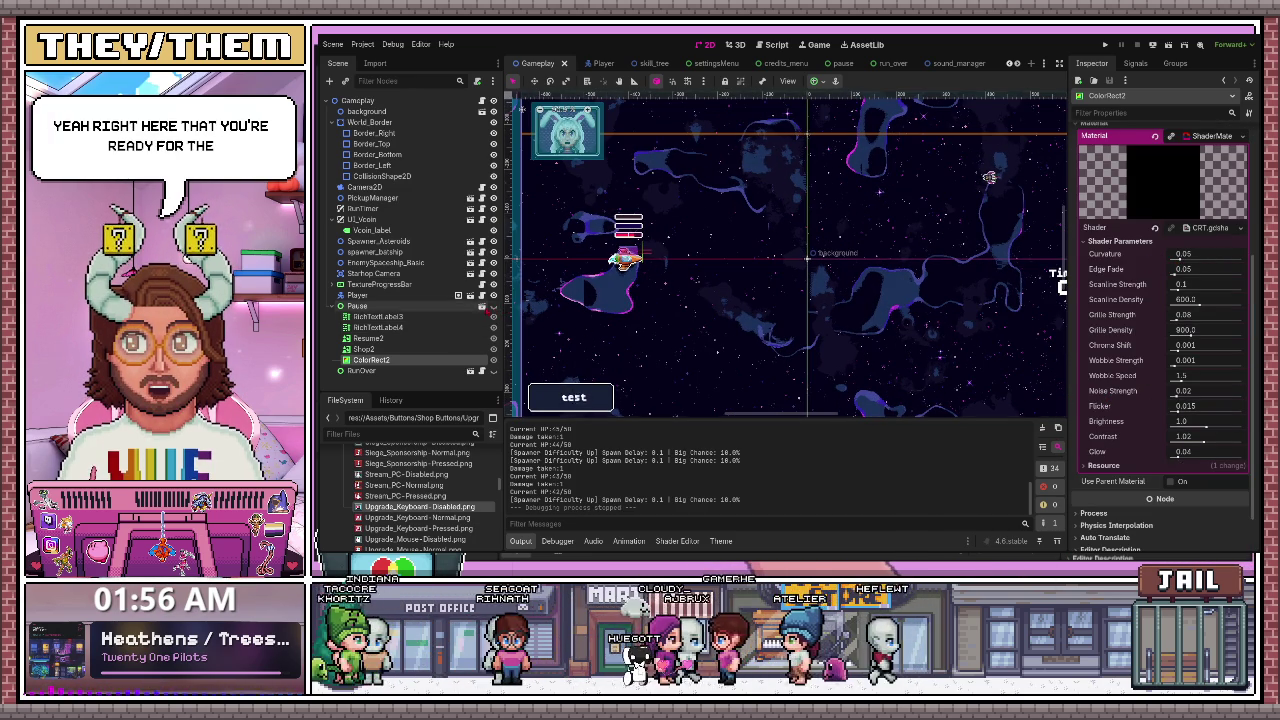
- Peek at the pause scene, then show the Pause overlay in Gameplay and zoom on it
left_click(489, 308)
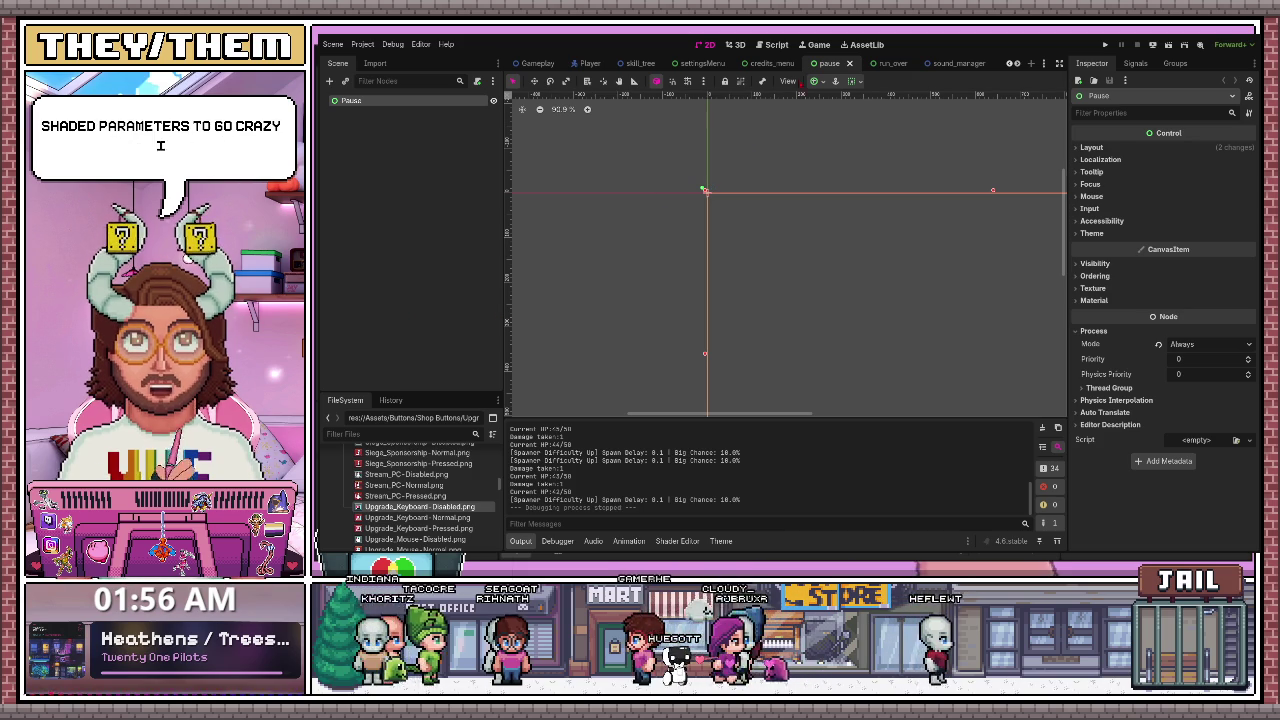
left_click(537, 63)
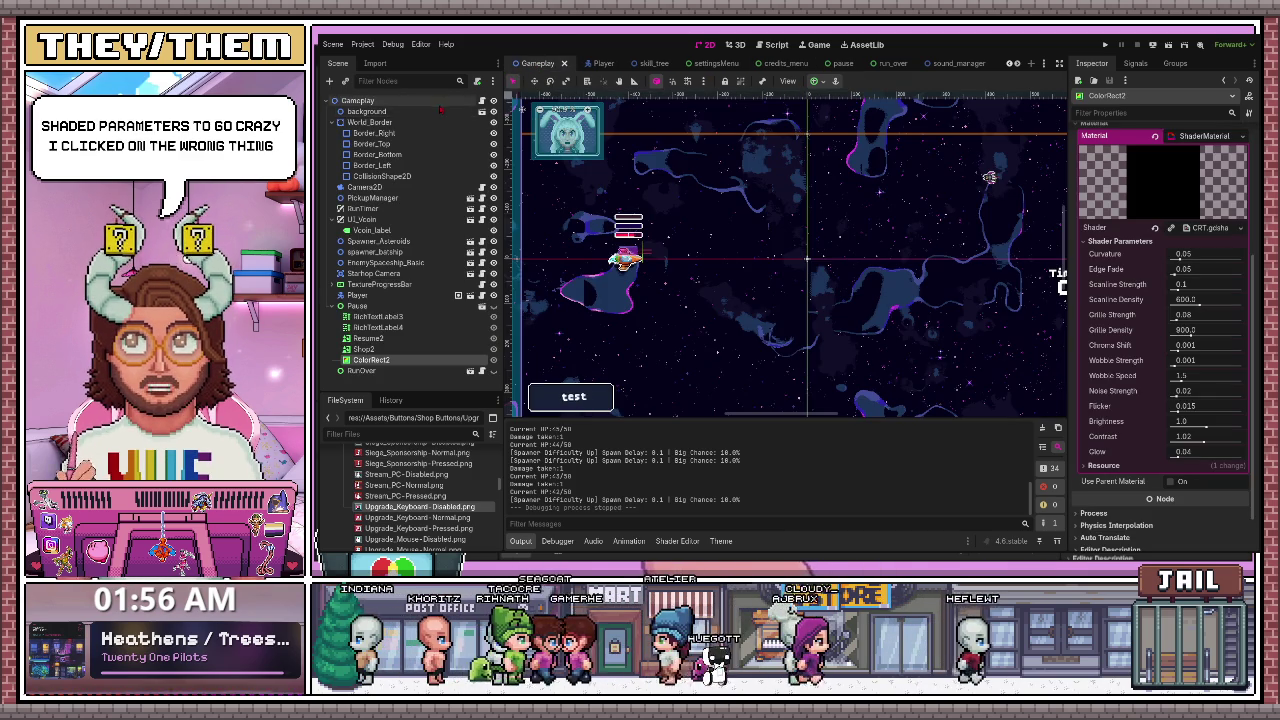
left_click(493, 306)
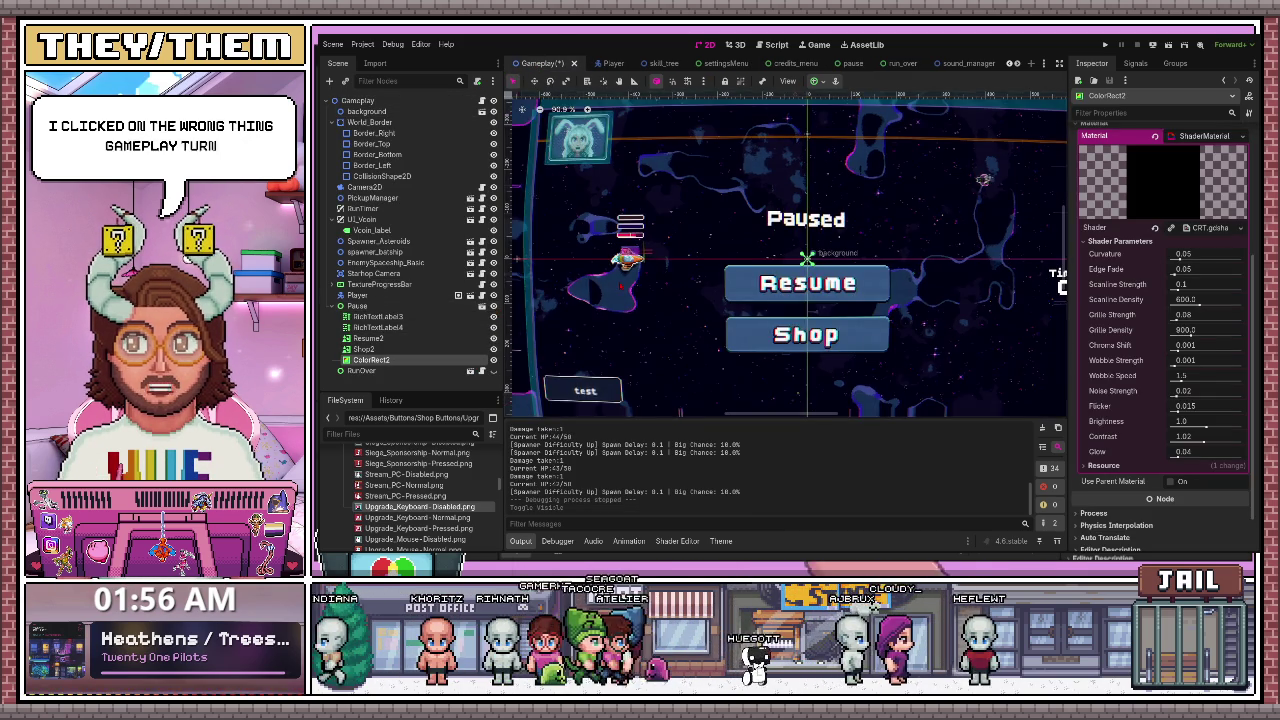
scroll(803, 250, "down", 2)
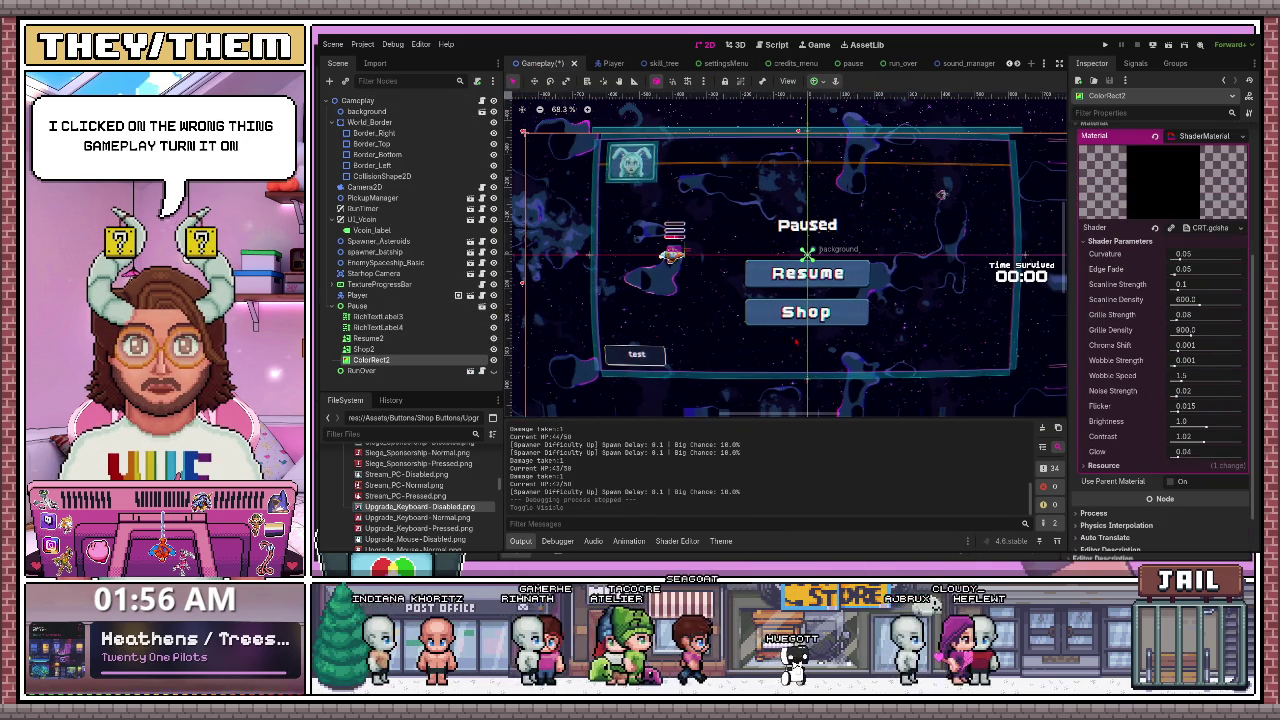
scroll(965, 338, "up", 1)
scroll(1160, 300, "up", 3)
scroll(908, 283, "down", 2)
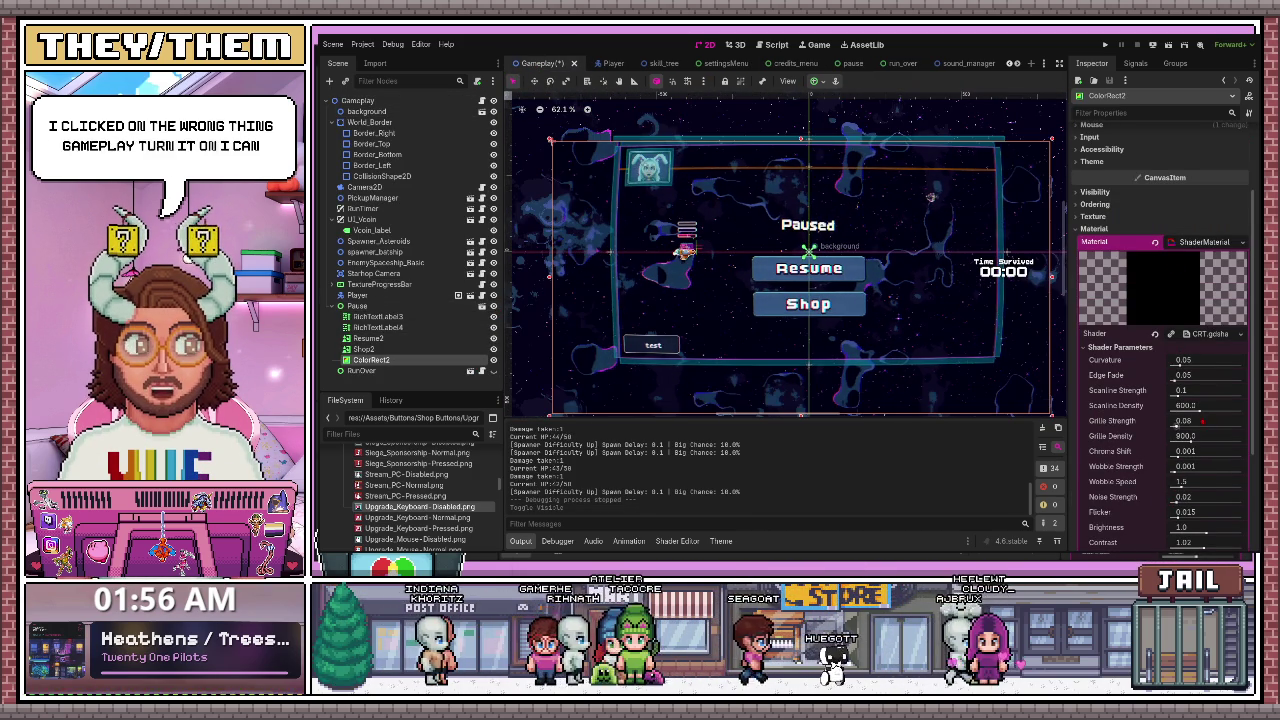
scroll(1160, 300, "up", 3)
scroll(950, 305, "down", 3)
scroll(950, 305, "up", 6)
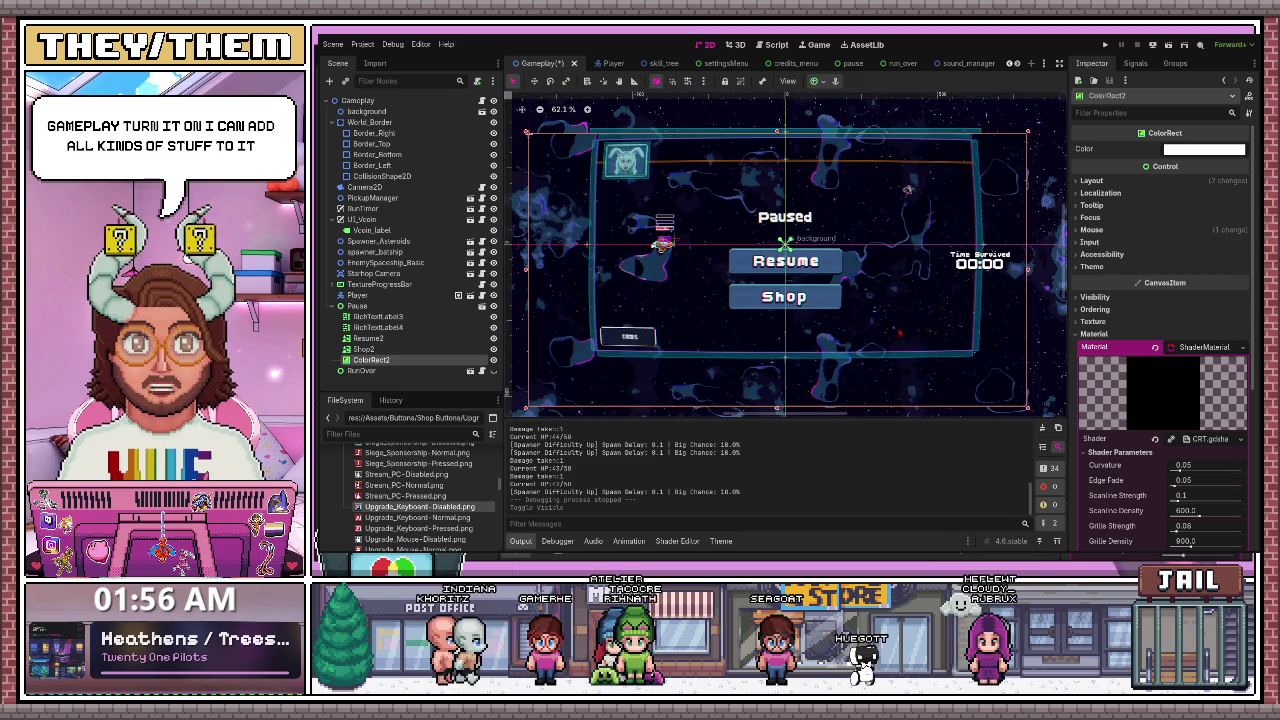
- Raise Curvature to 0.4, Edge Fade to 1.0, Scanline Density 1200, Grille Density 300, and boost strengths
left_click_drag(1174, 470, 1241, 470)
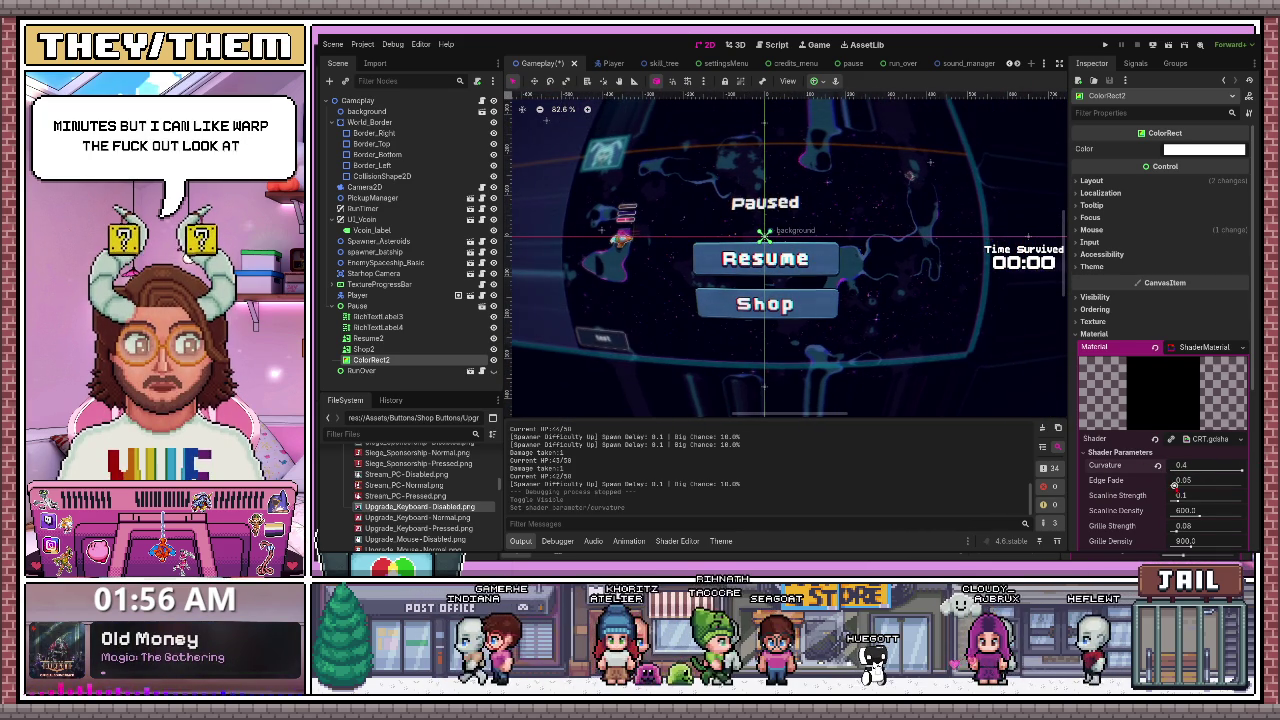
left_click(1241, 484)
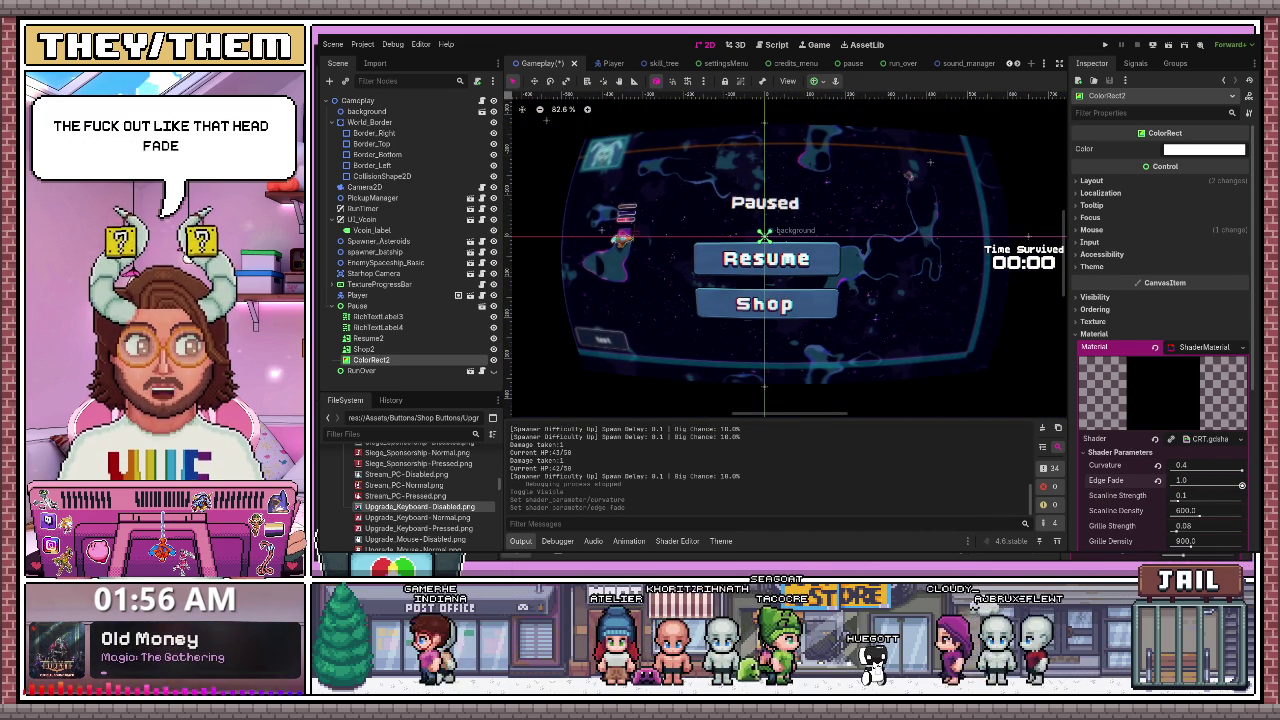
left_click_drag(1178, 500, 1222, 500)
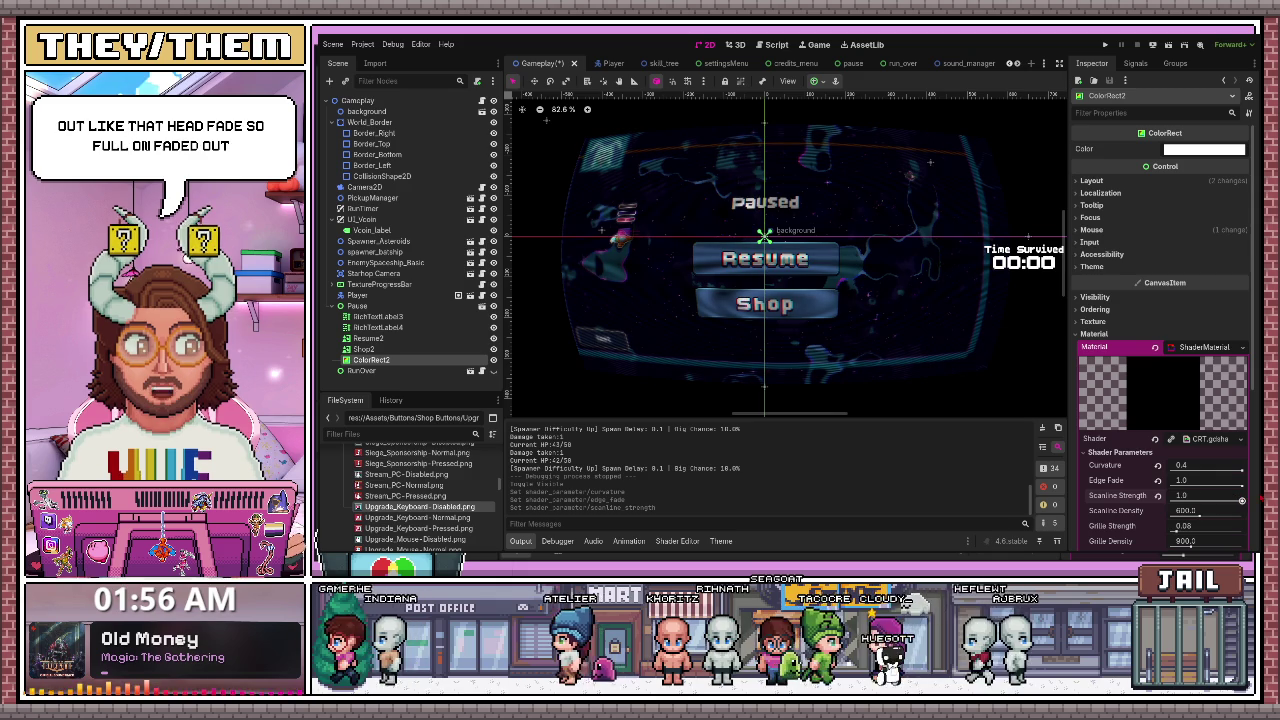
scroll(875, 388, "down", 1)
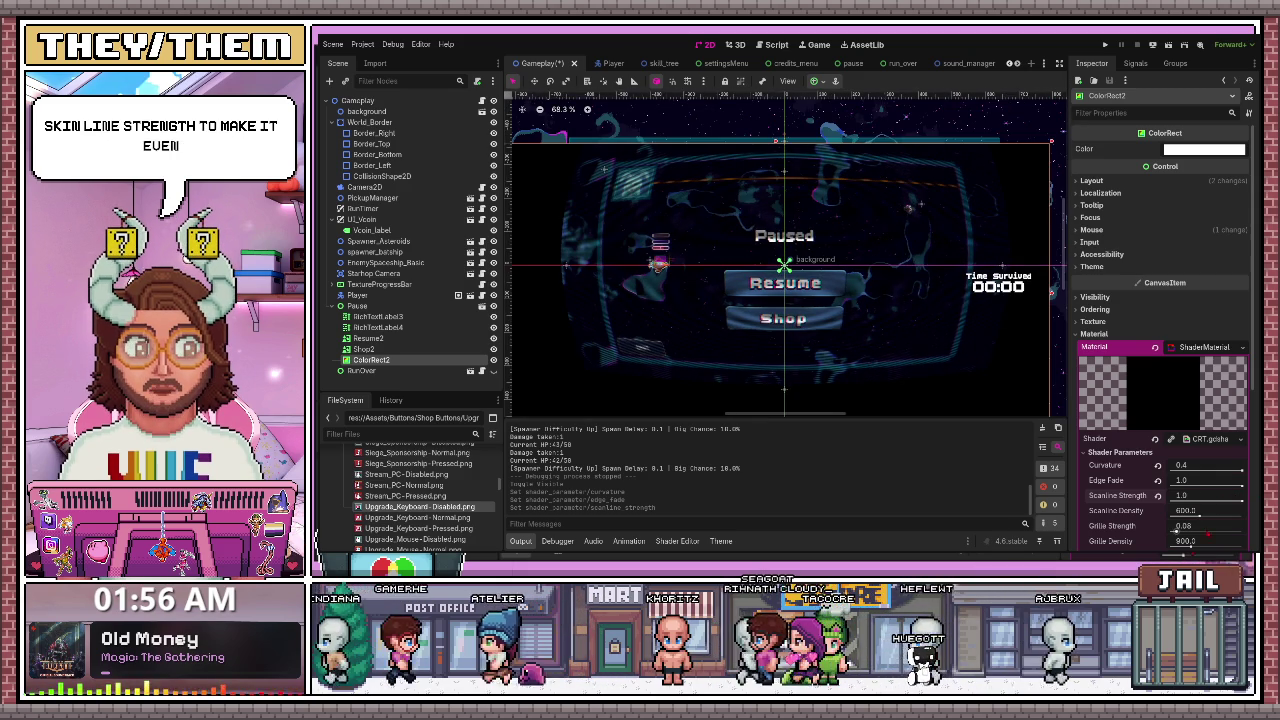
type("1200")
key("Return")
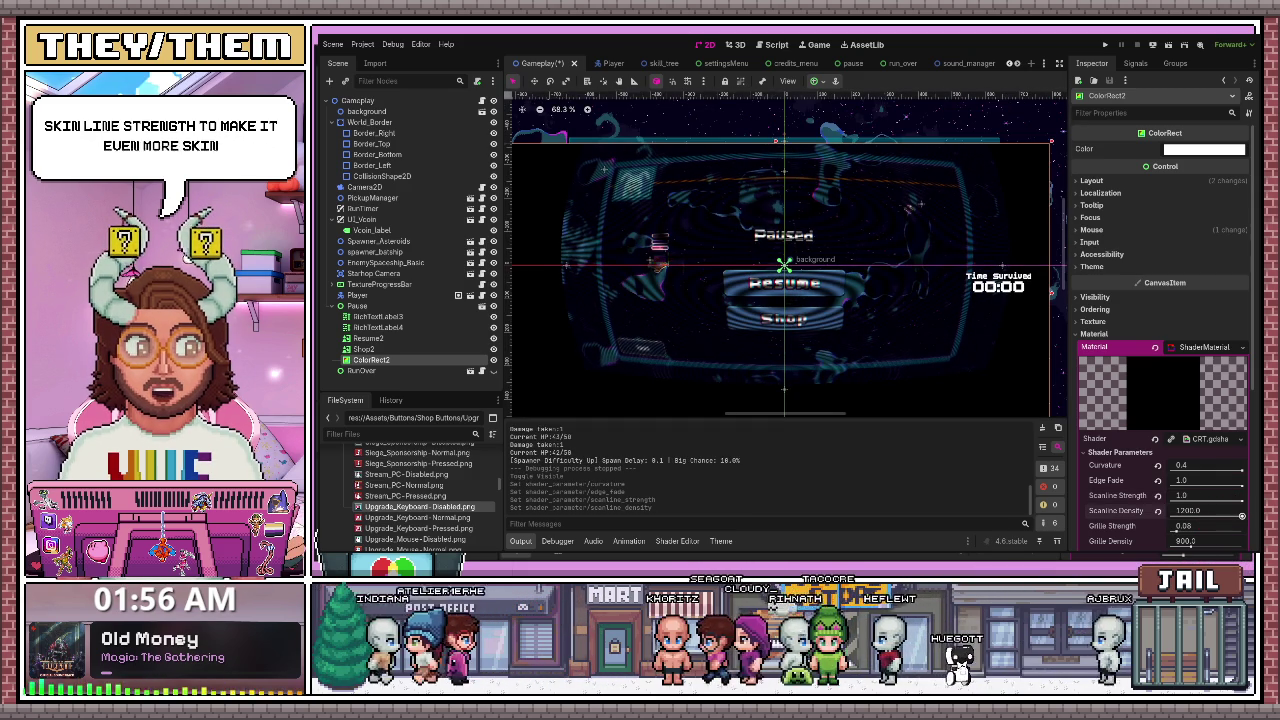
scroll(1182, 526, "down", 3)
left_click_drag(1178, 423, 1243, 426)
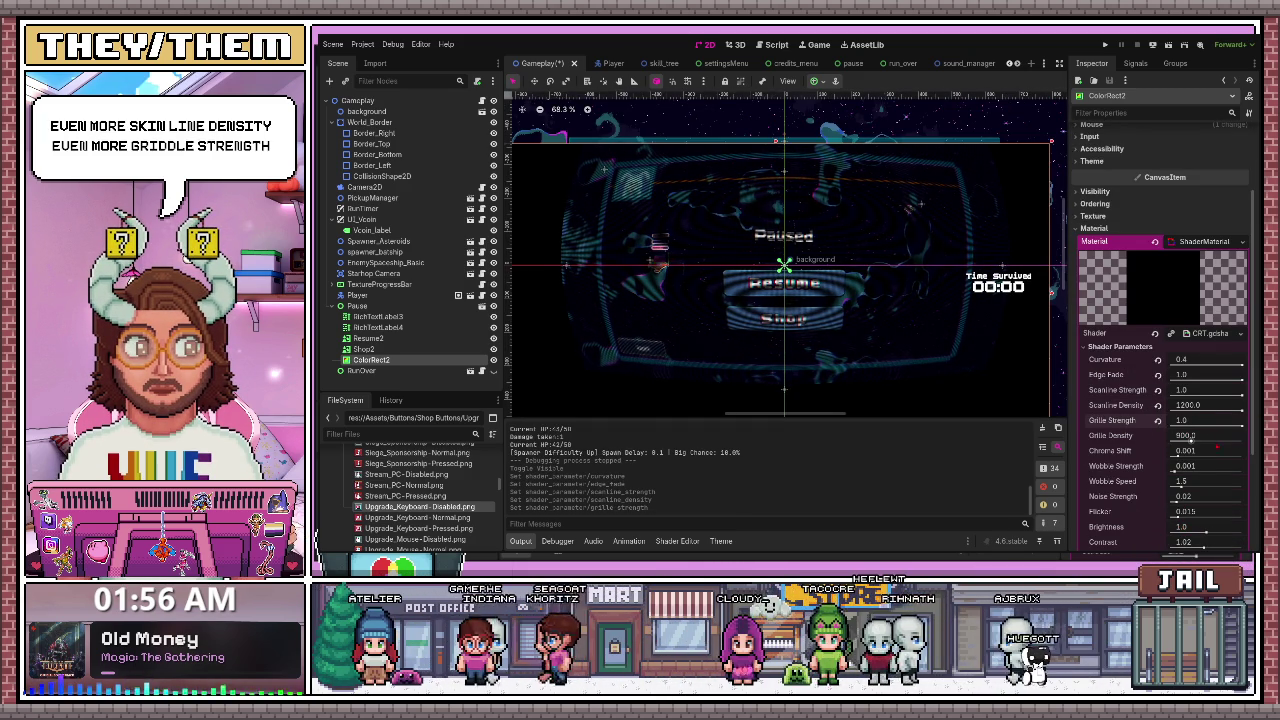
left_click(1190, 438)
type("300")
key("Return")
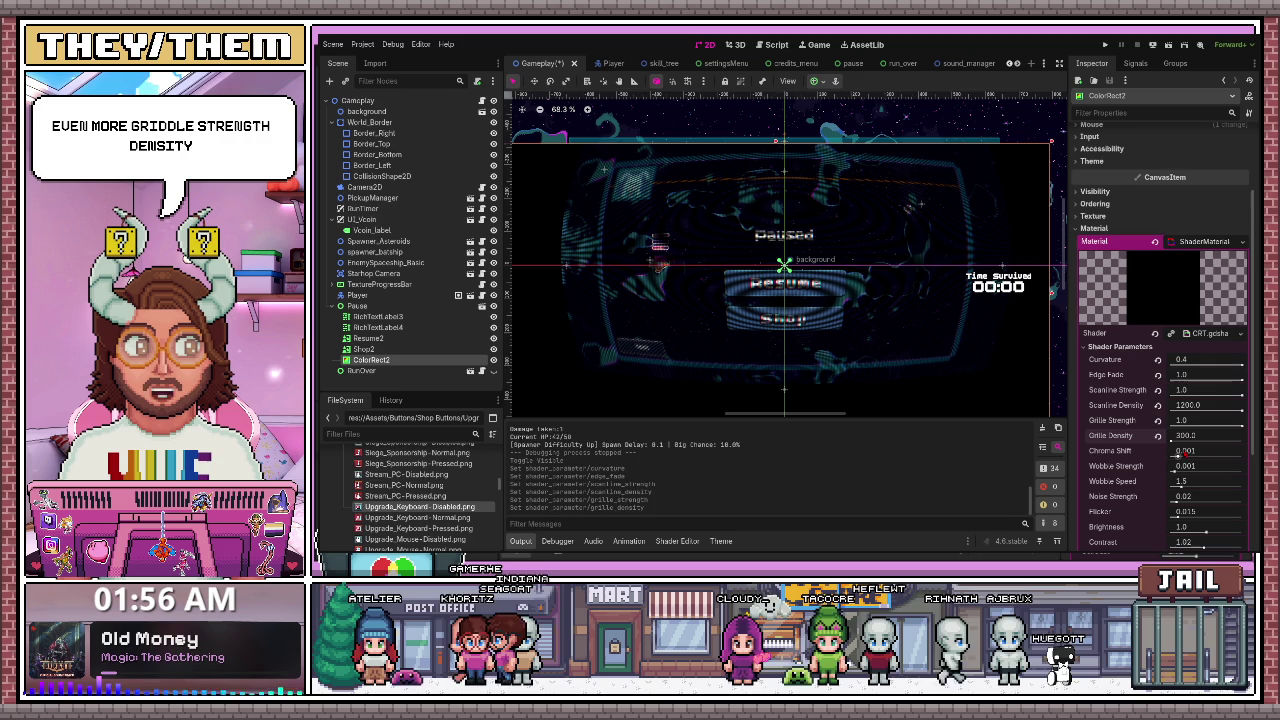
- Raise Chroma Shift to 0.01 and Glow to 0.4, lower Contrast, and tweak Wobble Speed and Noise
left_click_drag(1177, 455, 1241, 456)
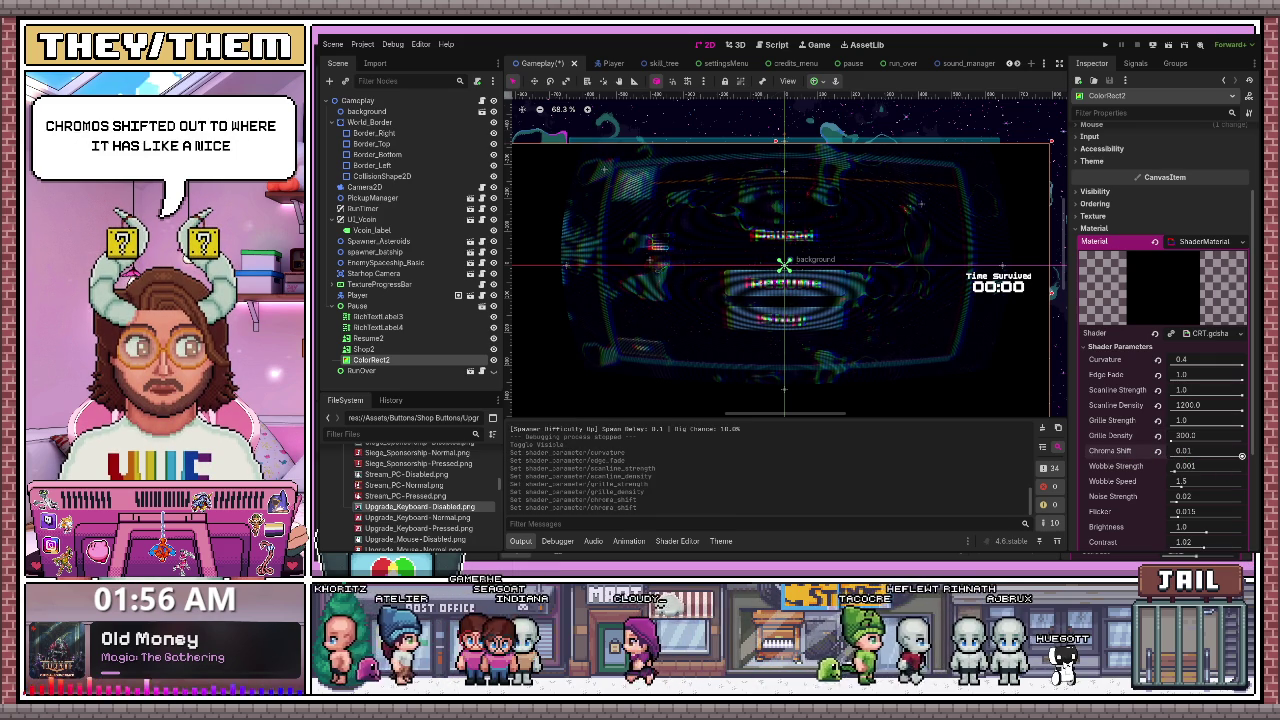
left_click_drag(1181, 484, 1186, 484)
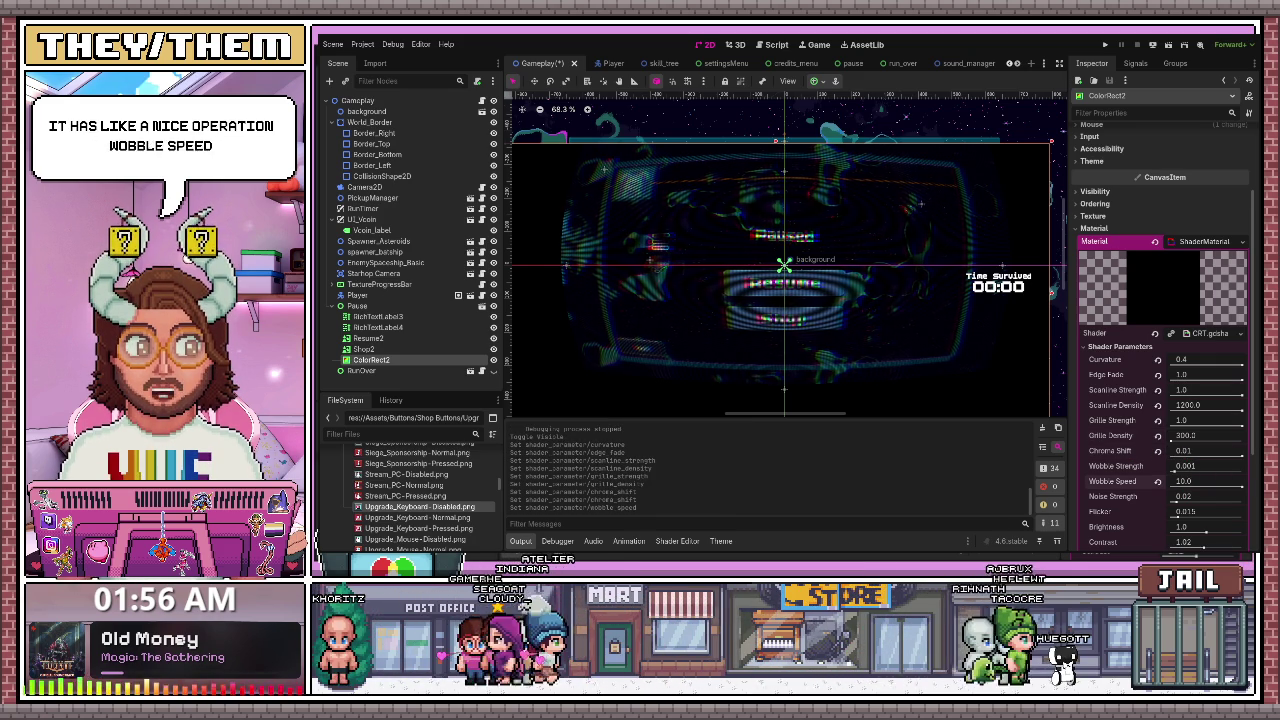
mouse_move(1190, 497)
left_mouse_down()
mouse_move(1242, 501)
mouse_move(1180, 501)
left_mouse_up()
left_click(1242, 517)
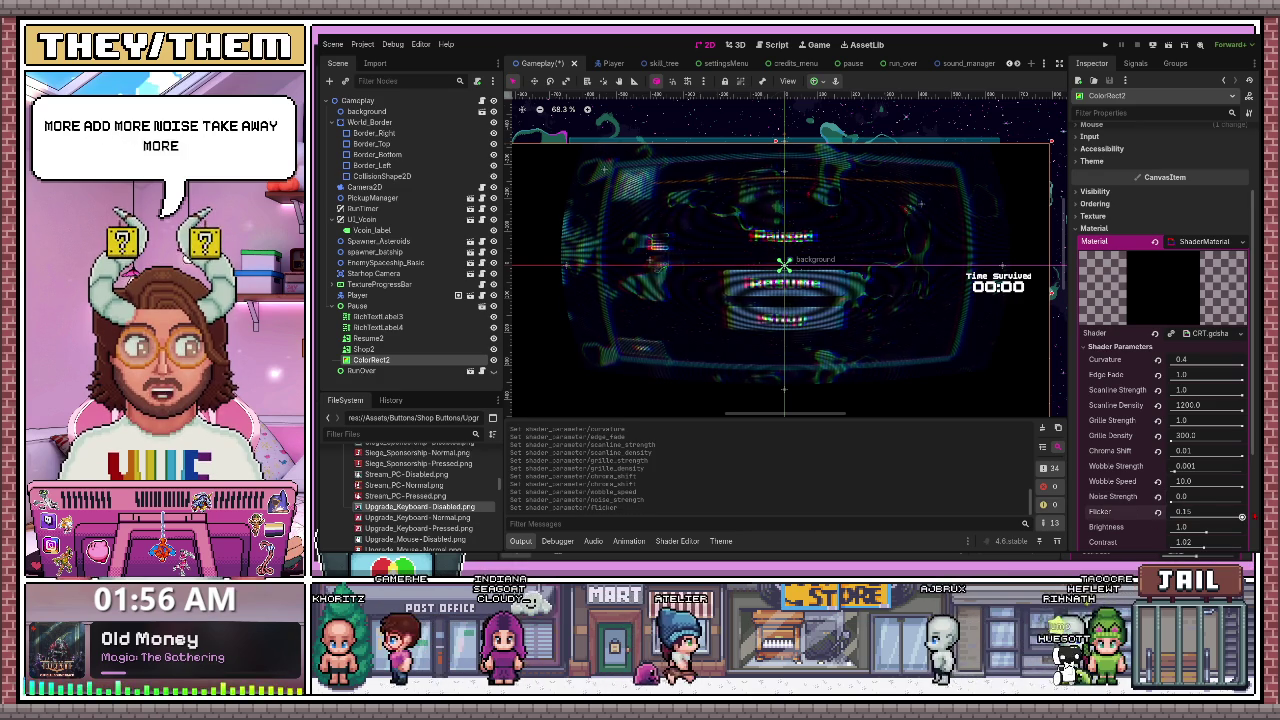
scroll(1224, 518, "down", 3)
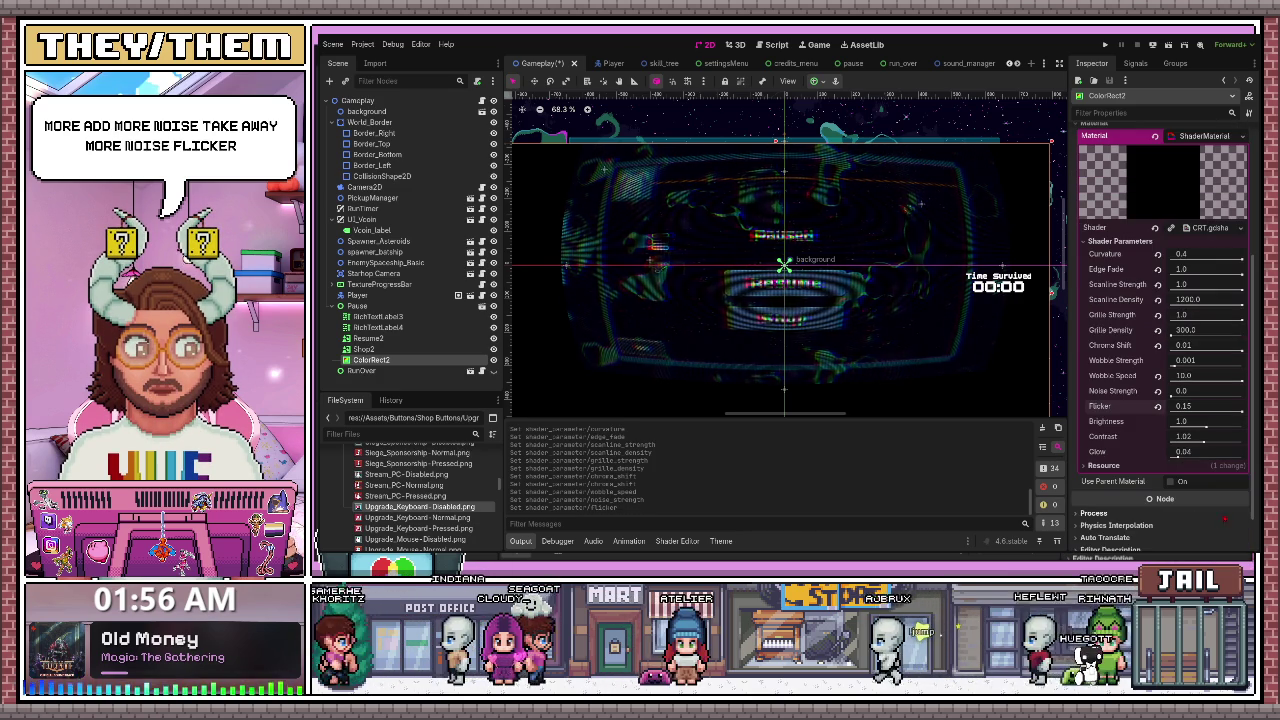
mouse_move(1202, 437)
left_mouse_down()
mouse_move(1176, 441)
mouse_move(1236, 427)
left_mouse_up()
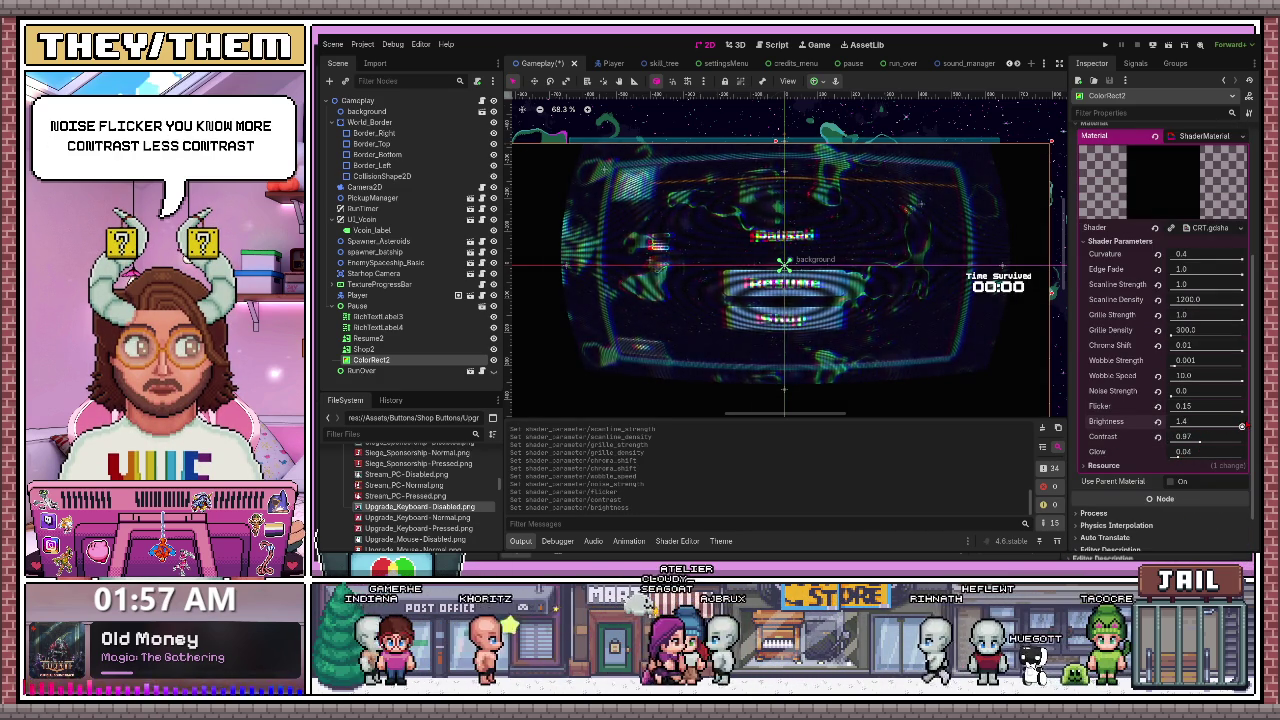
left_click_drag(1177, 456, 1242, 457)
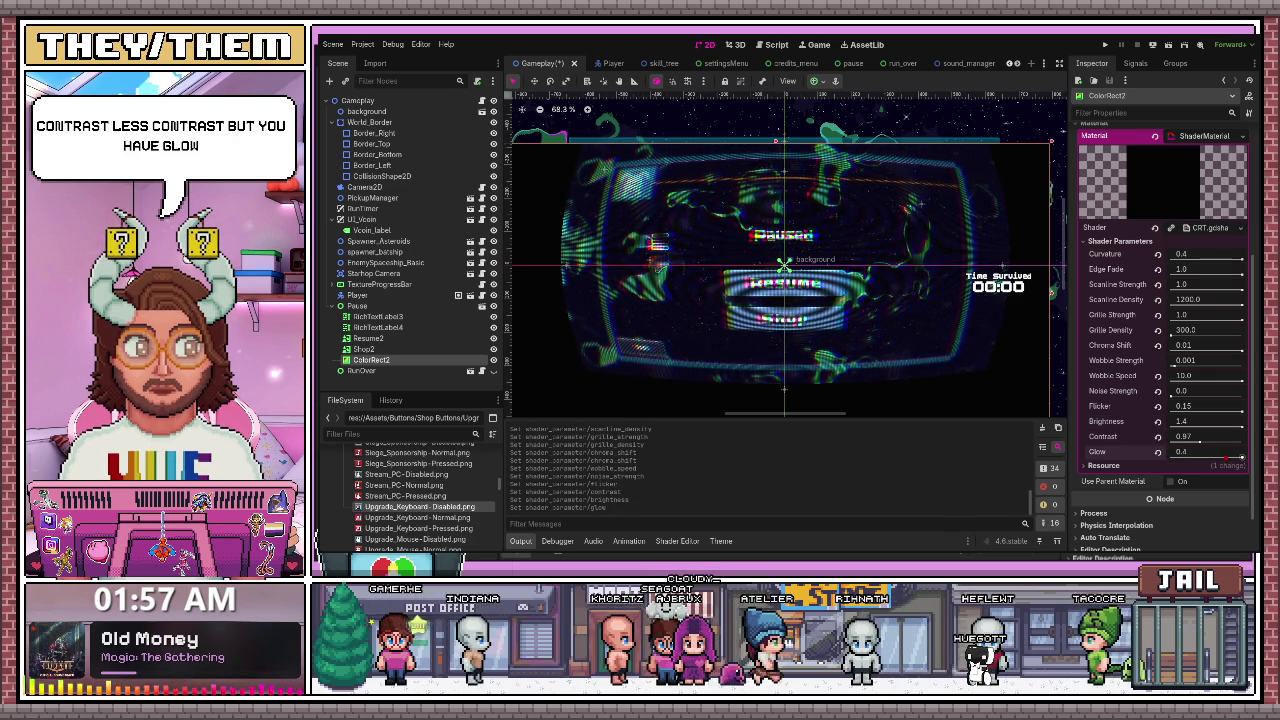
left_click(1157, 254)
- Revert the CRT parameters from Edge Fade through Glow to defaults (Grille Density 900, Chroma Shift 0.001)
left_click(1157, 269)
left_click(1157, 284)
left_click(1157, 299)
left_click(1157, 314)
left_click(1157, 345)
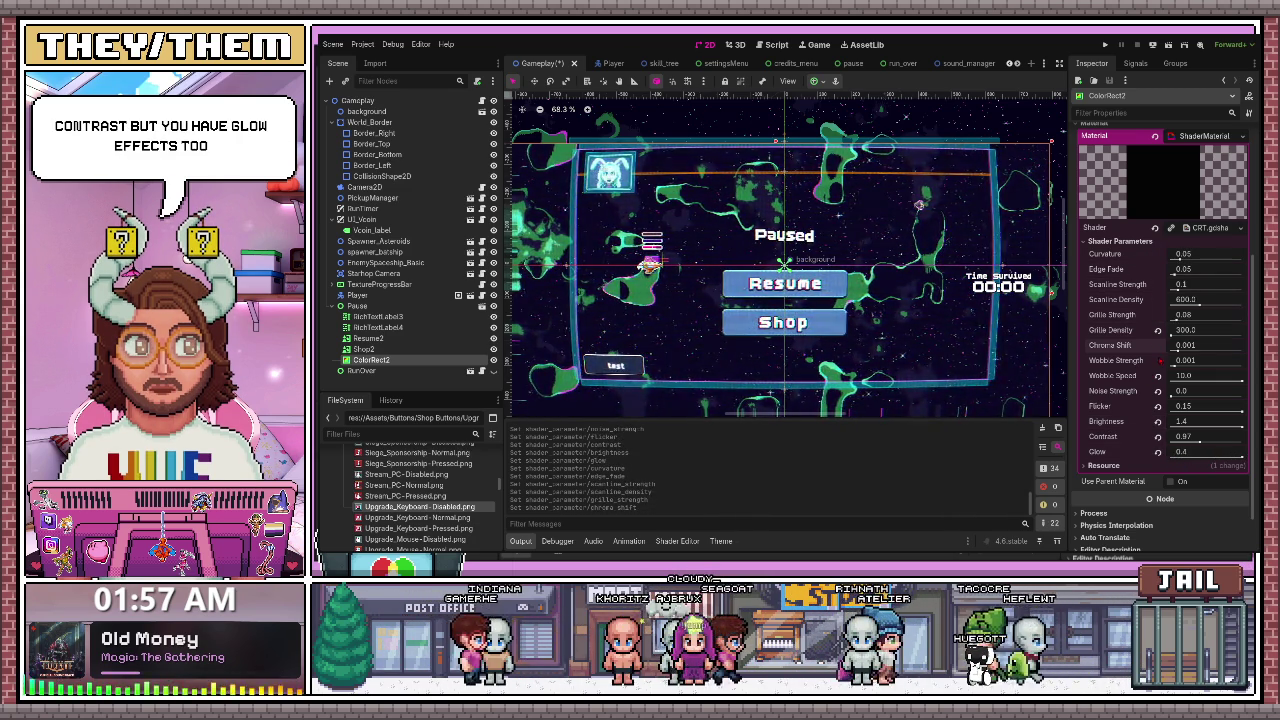
left_click(1157, 330)
left_click(1157, 375)
left_click(1157, 390)
left_click(1157, 405)
left_click(1157, 421)
left_click(1157, 436)
left_click(1157, 451)
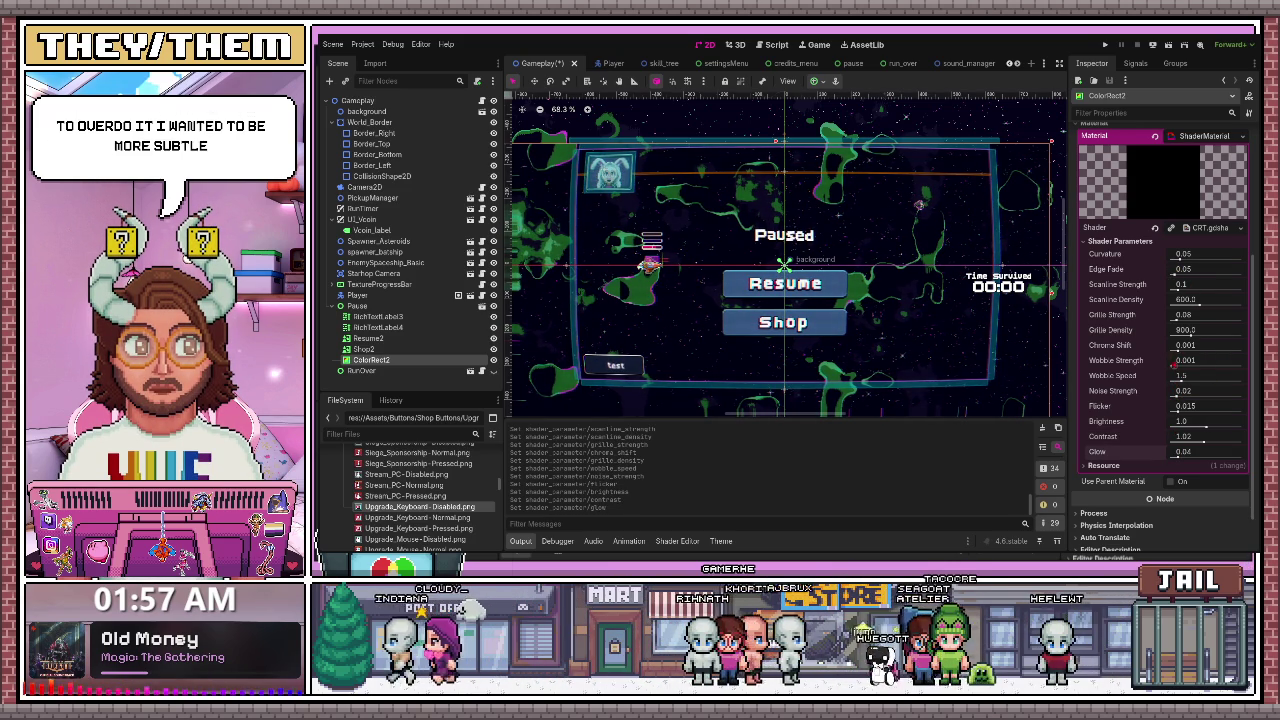
- Try Chroma Shift 0.01, Flicker 0.15 and Wobble Speed 10 (restored to 1.5), then hide the Pause menu
left_click_drag(1178, 349, 1235, 351)
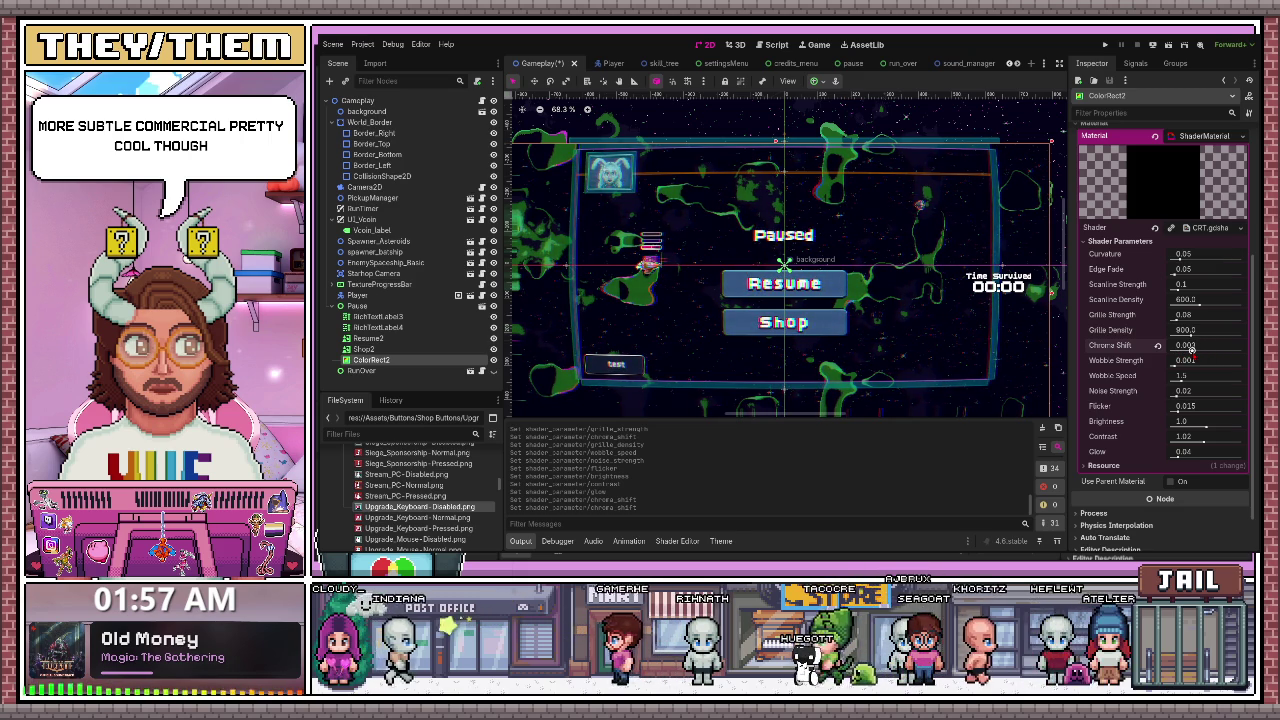
left_click_drag(1192, 349, 1199, 350)
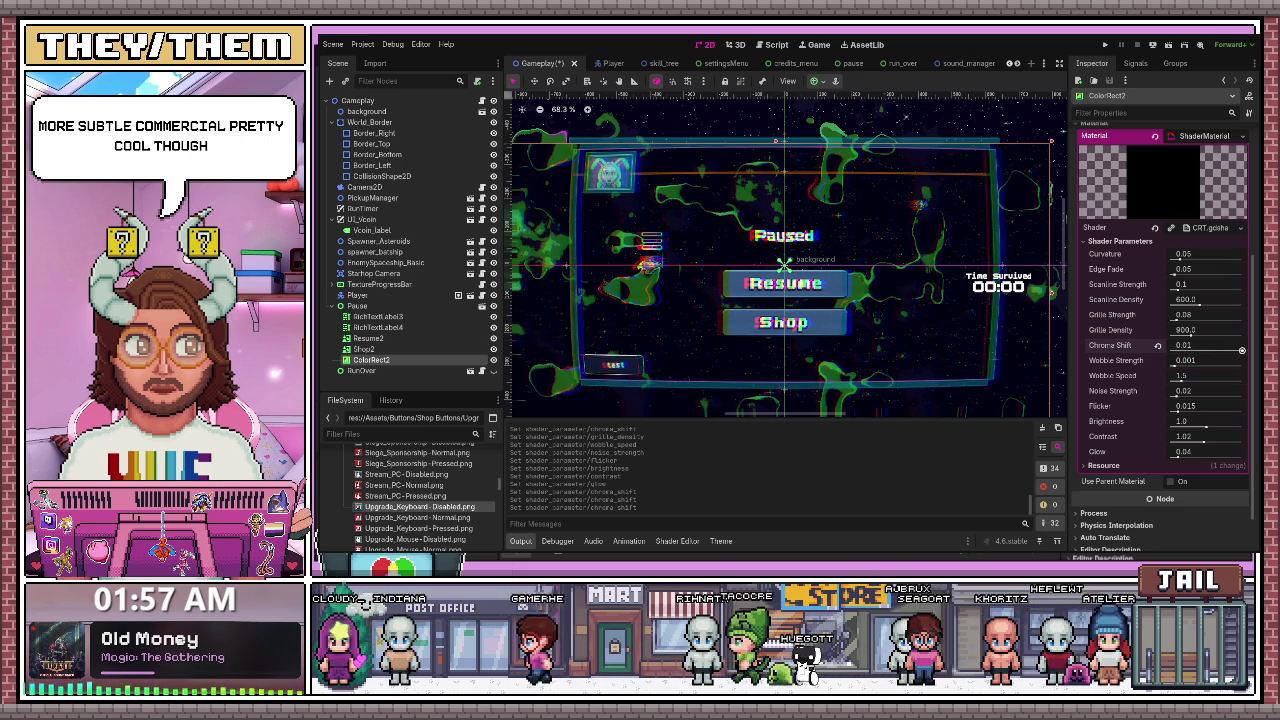
left_click_drag(1199, 350, 1242, 350)
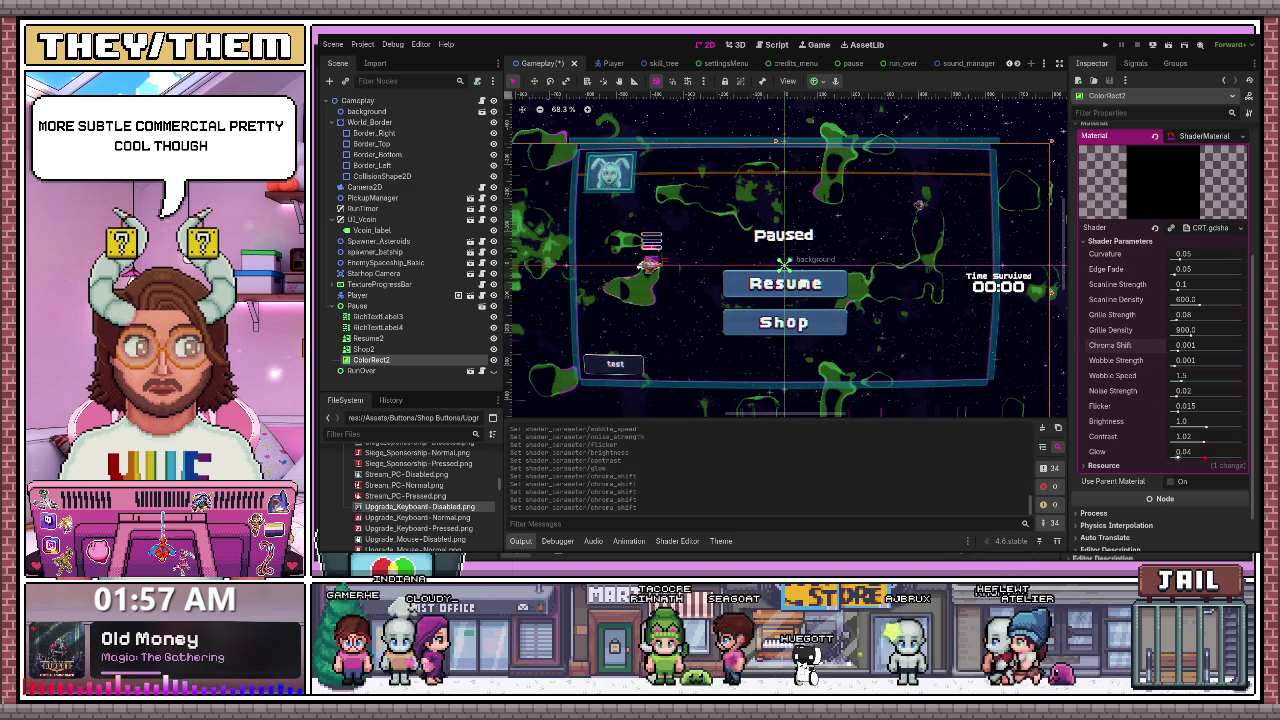
left_click_drag(1178, 410, 1242, 411)
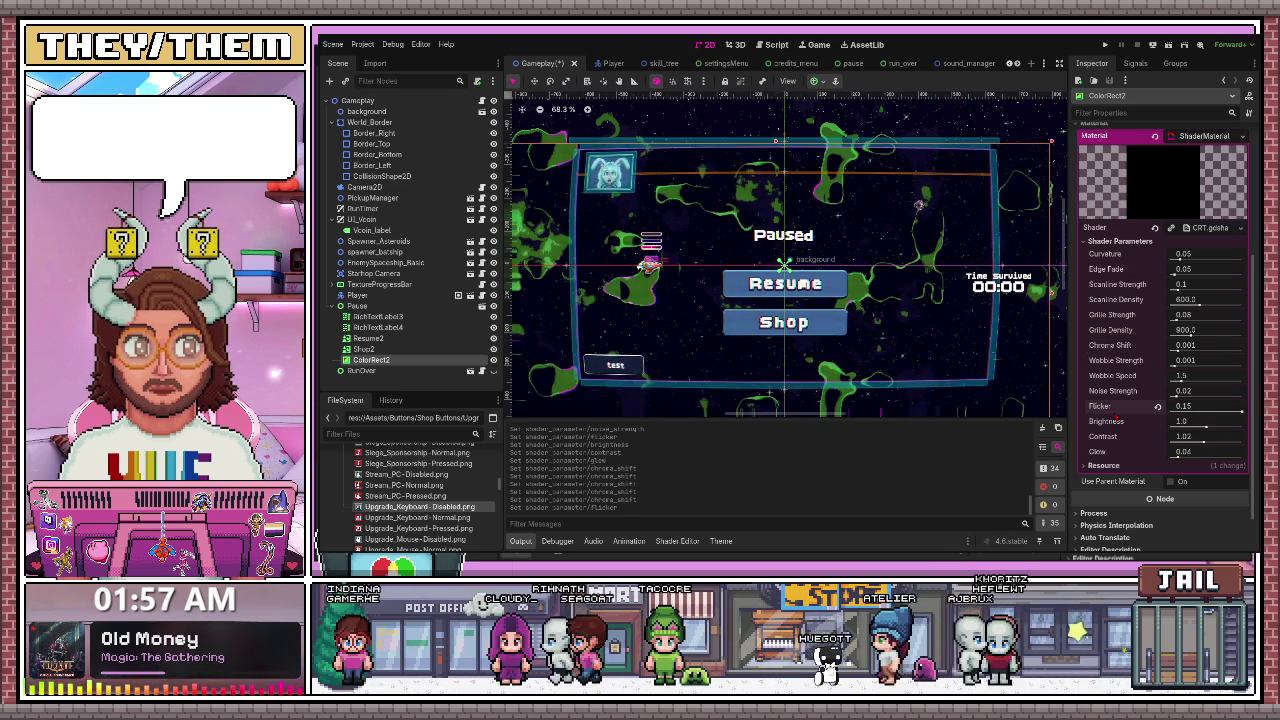
left_click_drag(1180, 378, 1242, 381)
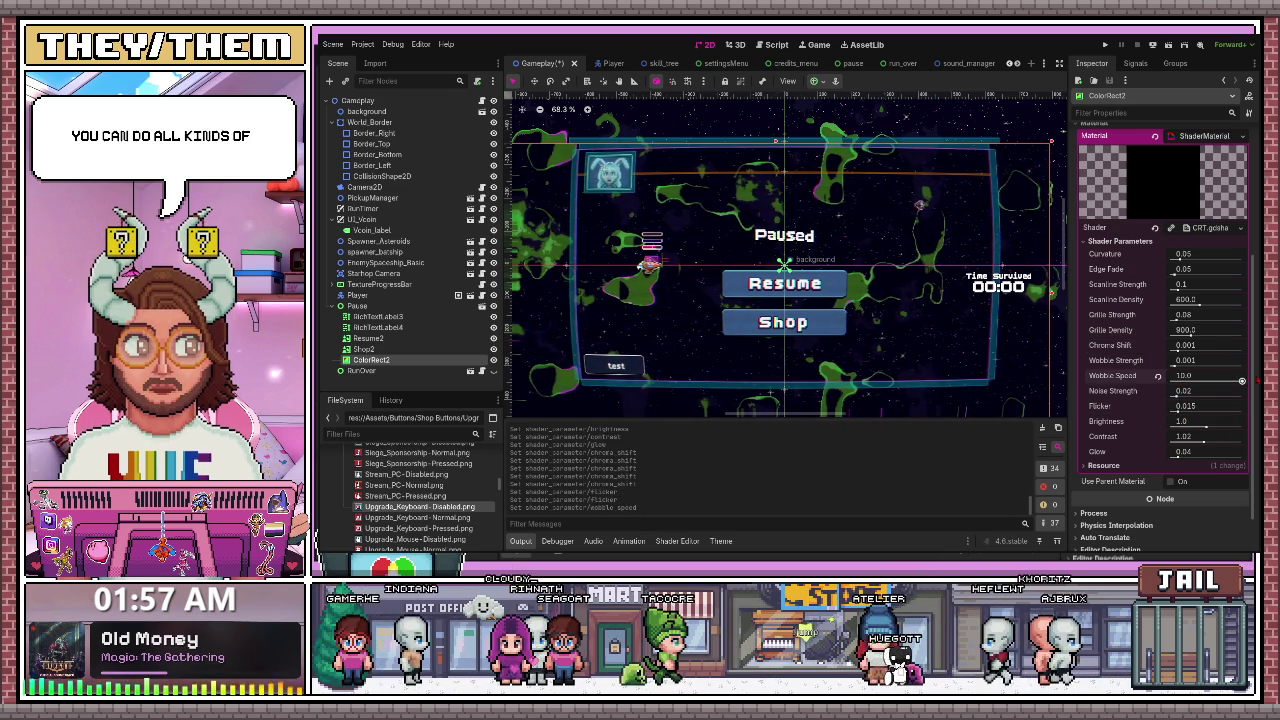
left_click(1158, 376)
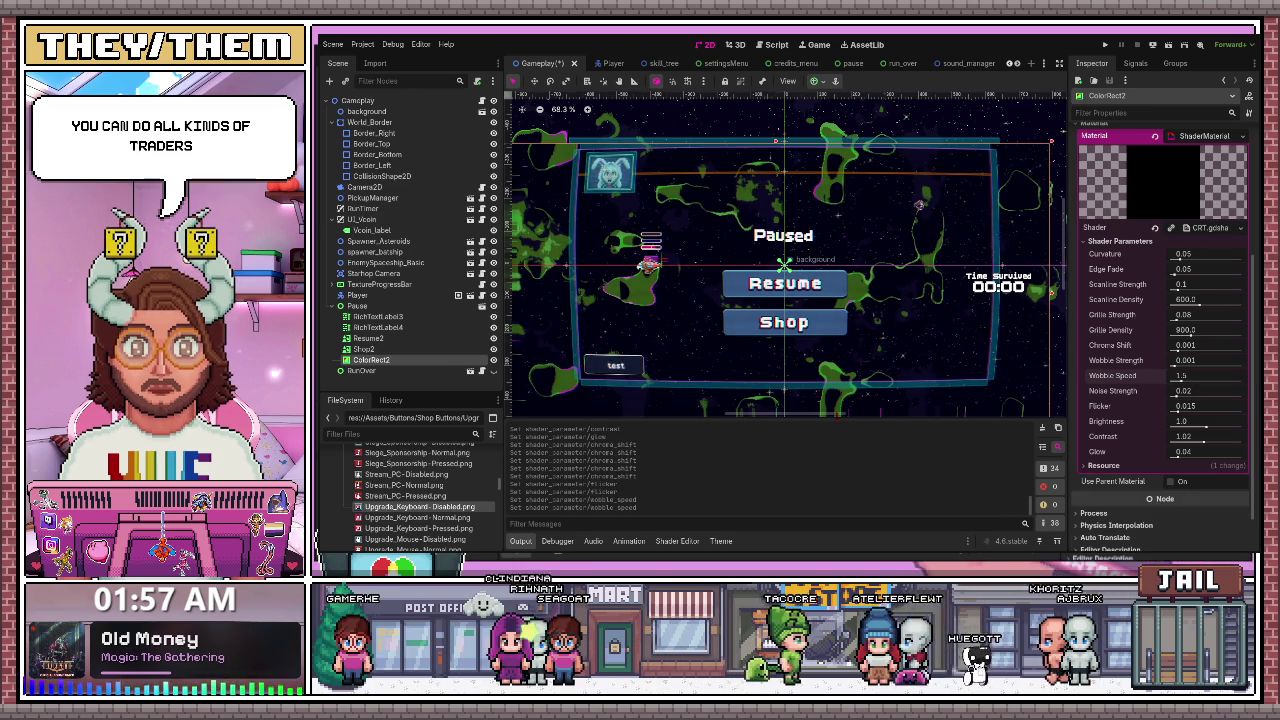
left_click(493, 305)
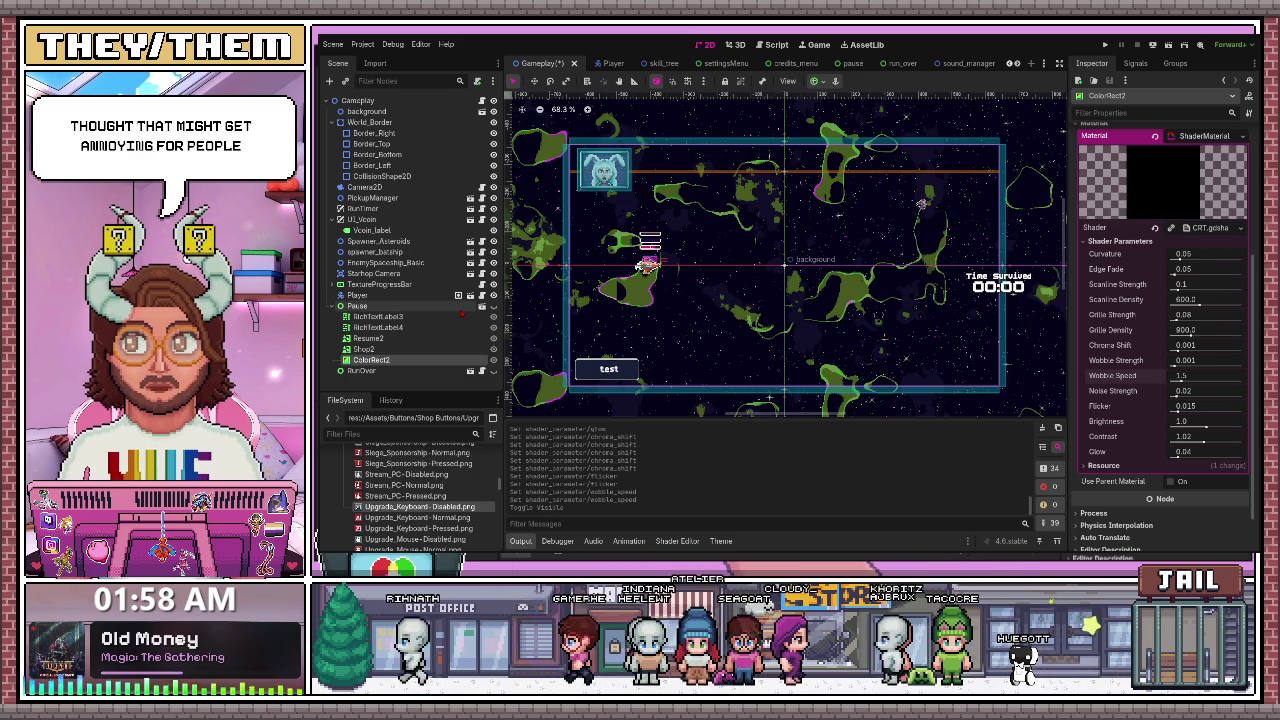
left_click(366, 111)
- Save the Gameplay scene with Ctrl+S and open the background scene for editing
key("ctrl+s")
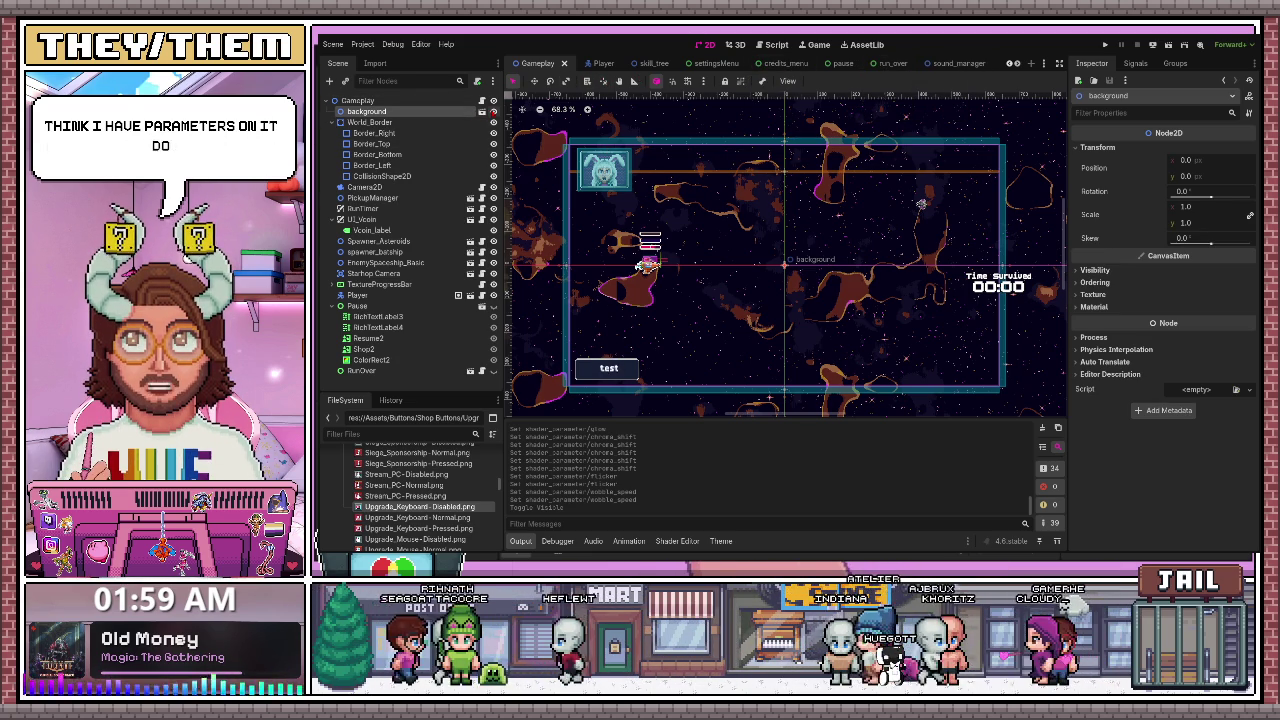
left_click(481, 112)
- Inspect the plate sprites, then set the stars sprite's hue-shift Cycle Duration to 1.0 after trying 10
left_click(360, 111)
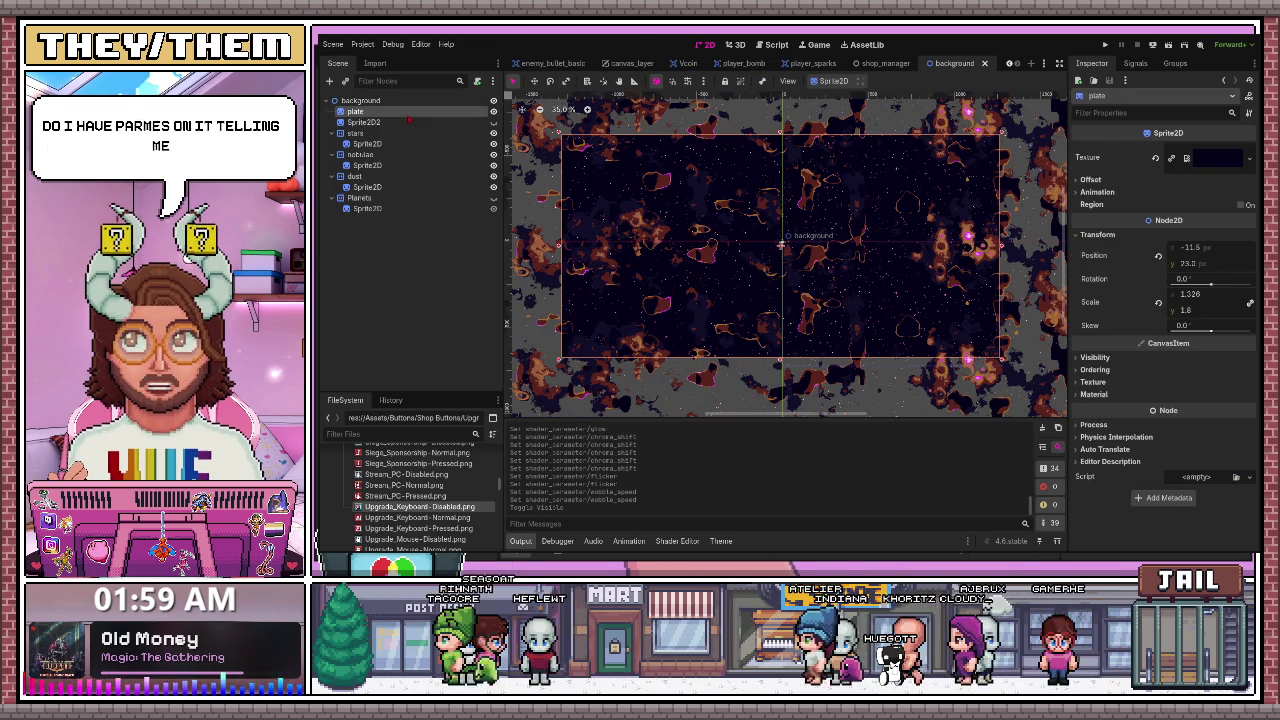
left_click(1090, 394)
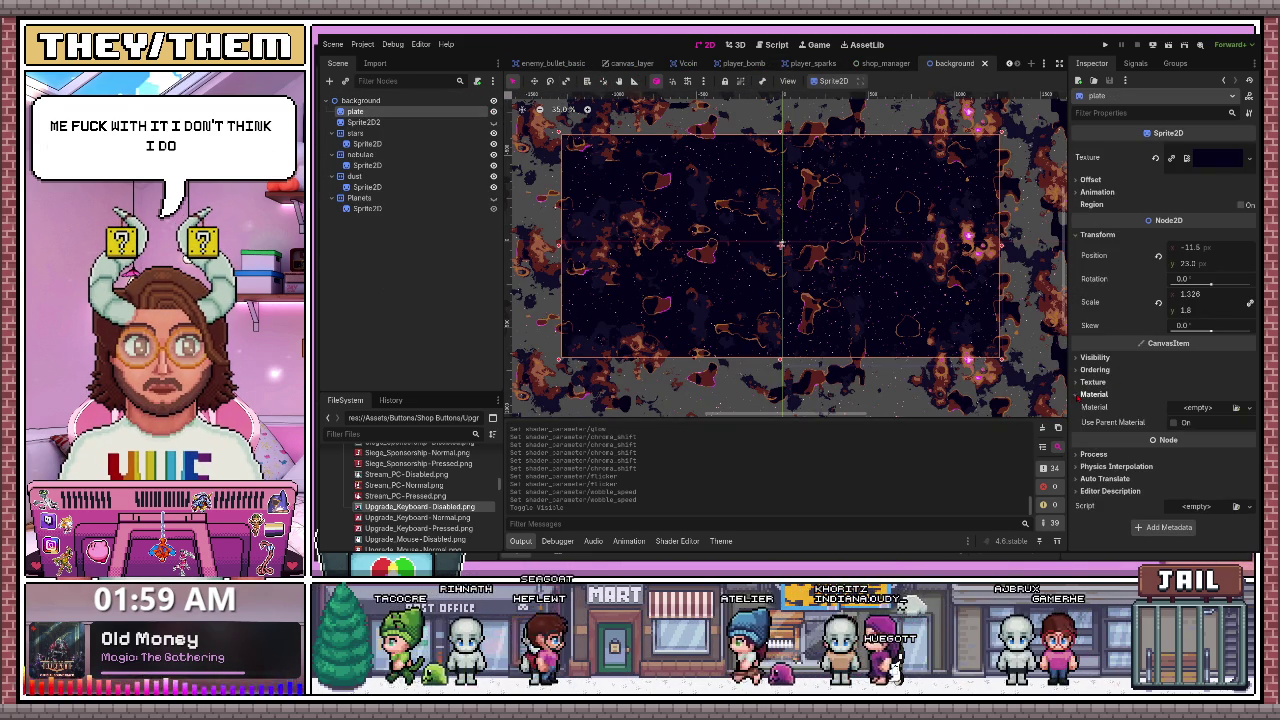
left_click(422, 123)
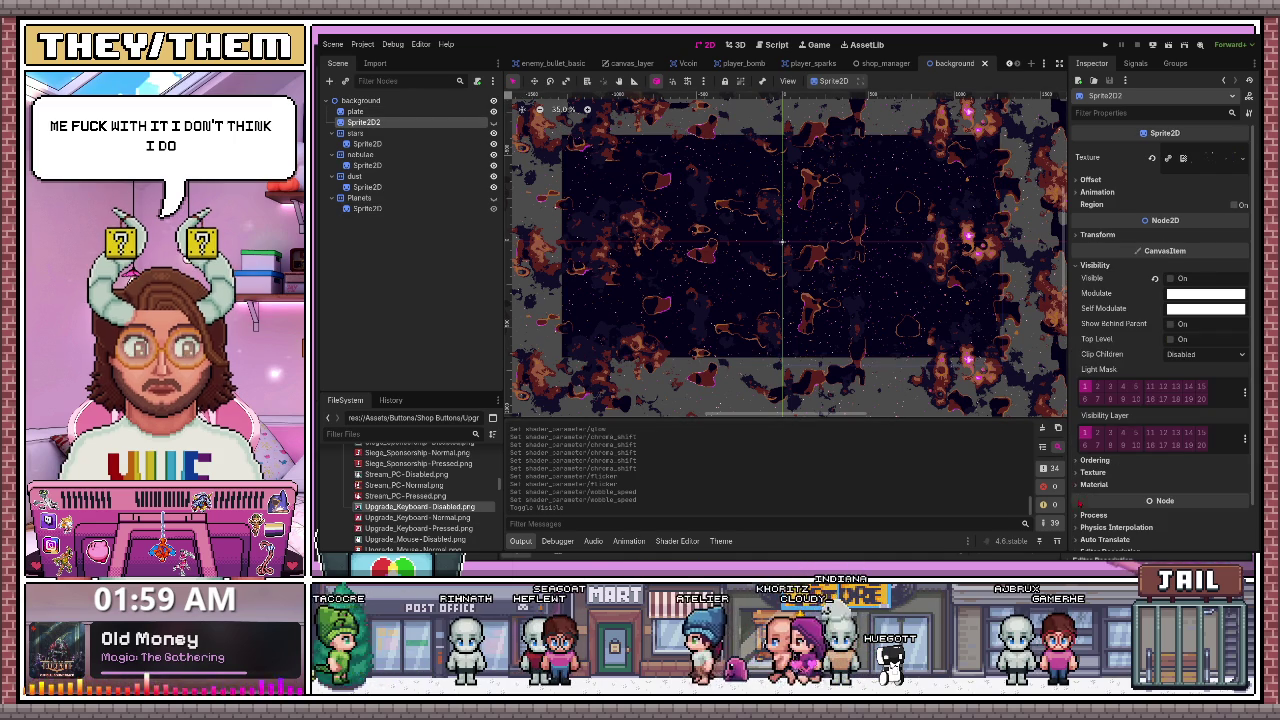
left_click(1092, 485)
left_click(366, 143)
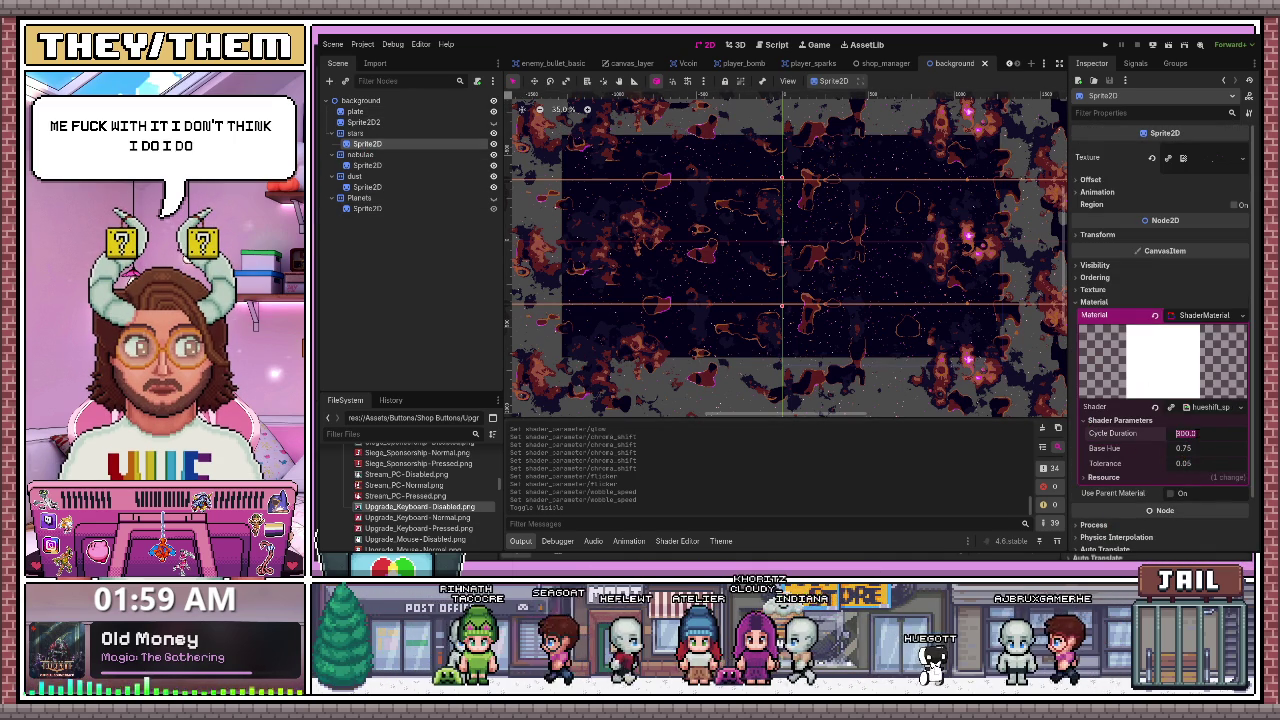
type("10")
key("Return")
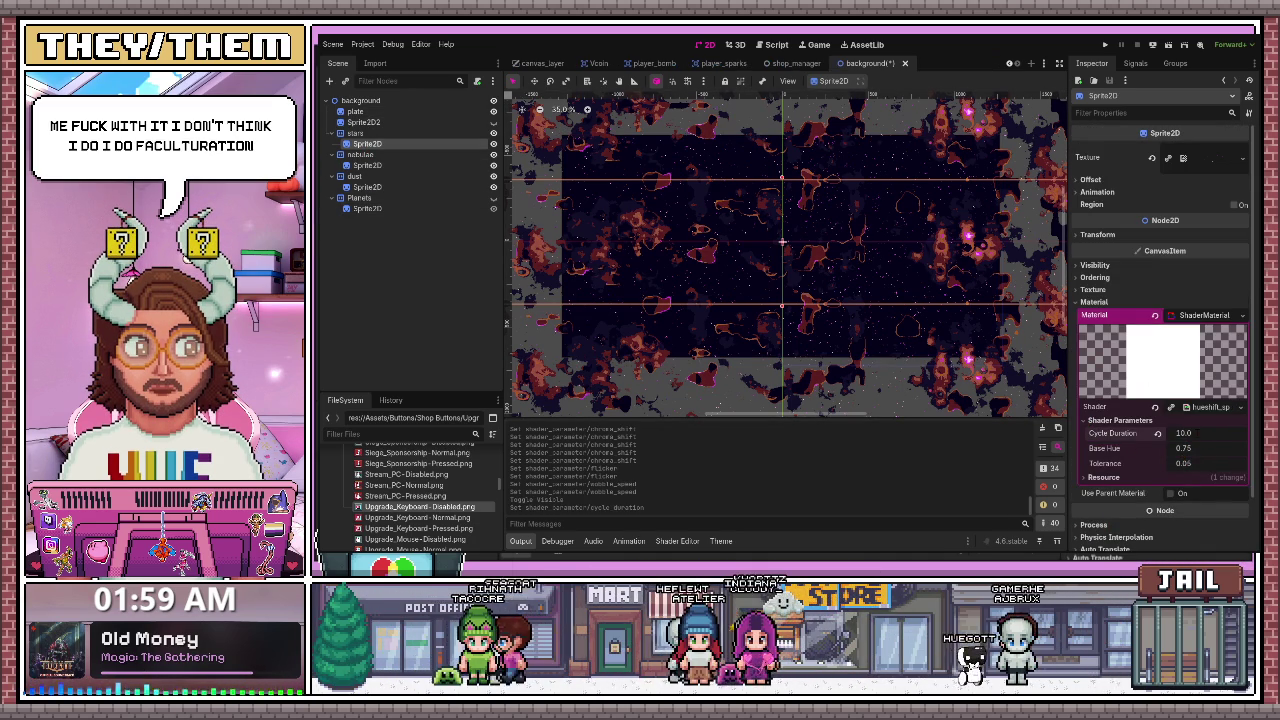
scroll(812, 238, "up", 4)
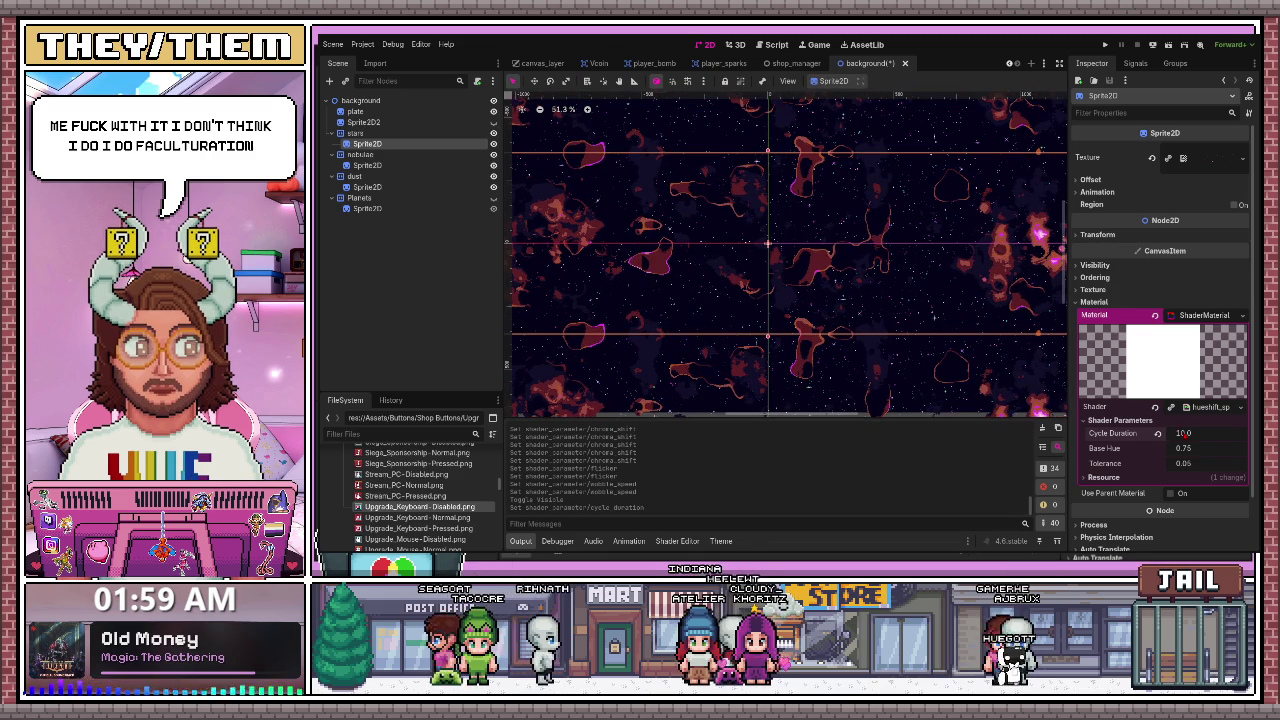
type("1")
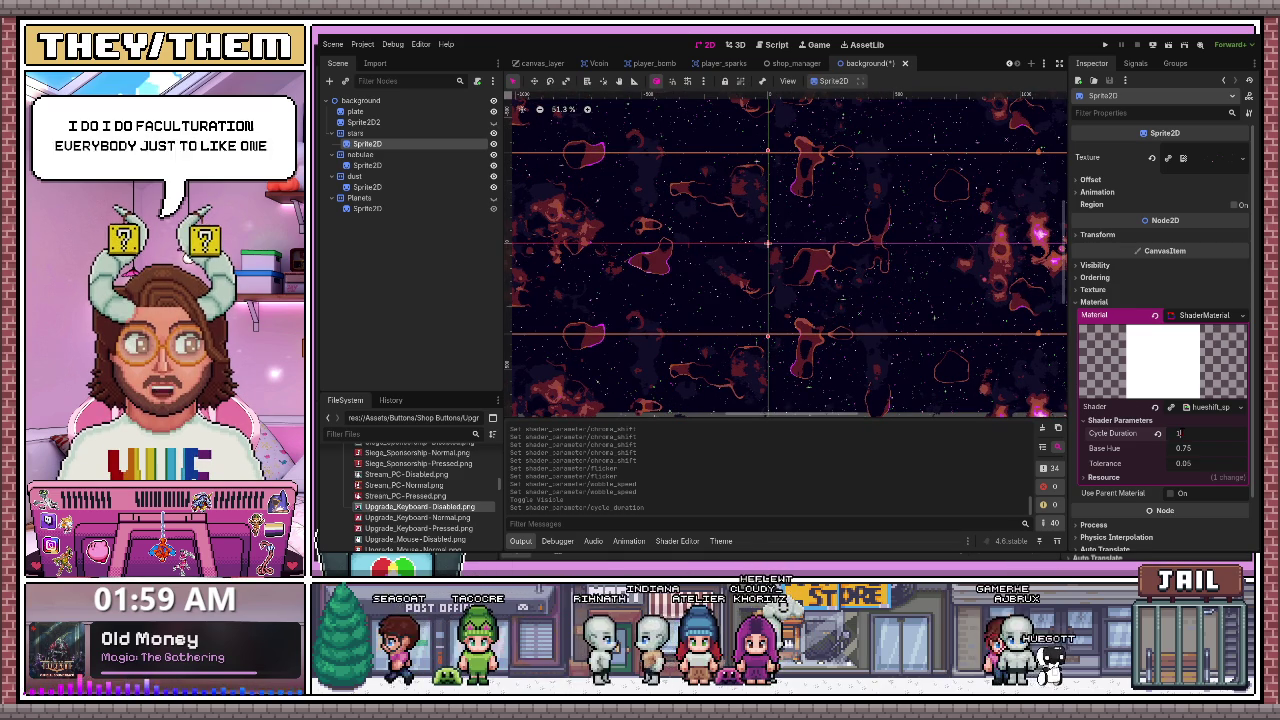
key("Return")
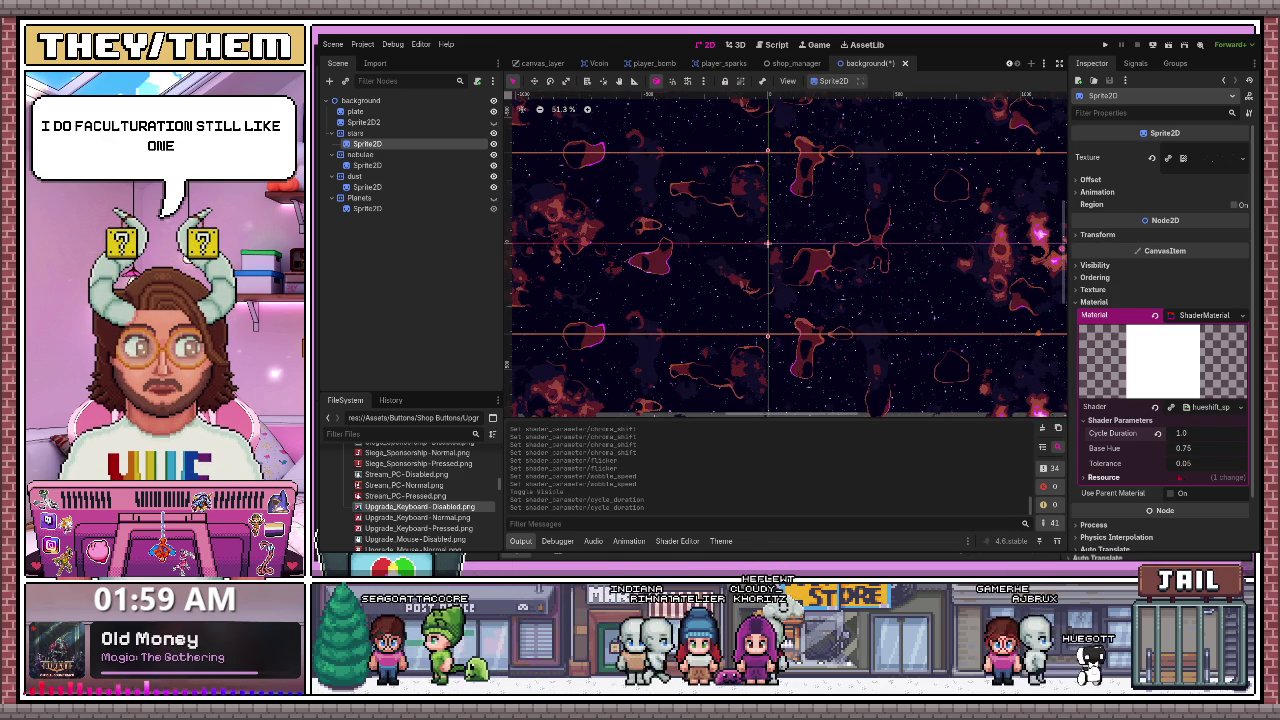
scroll(1040, 368, "up", 1)
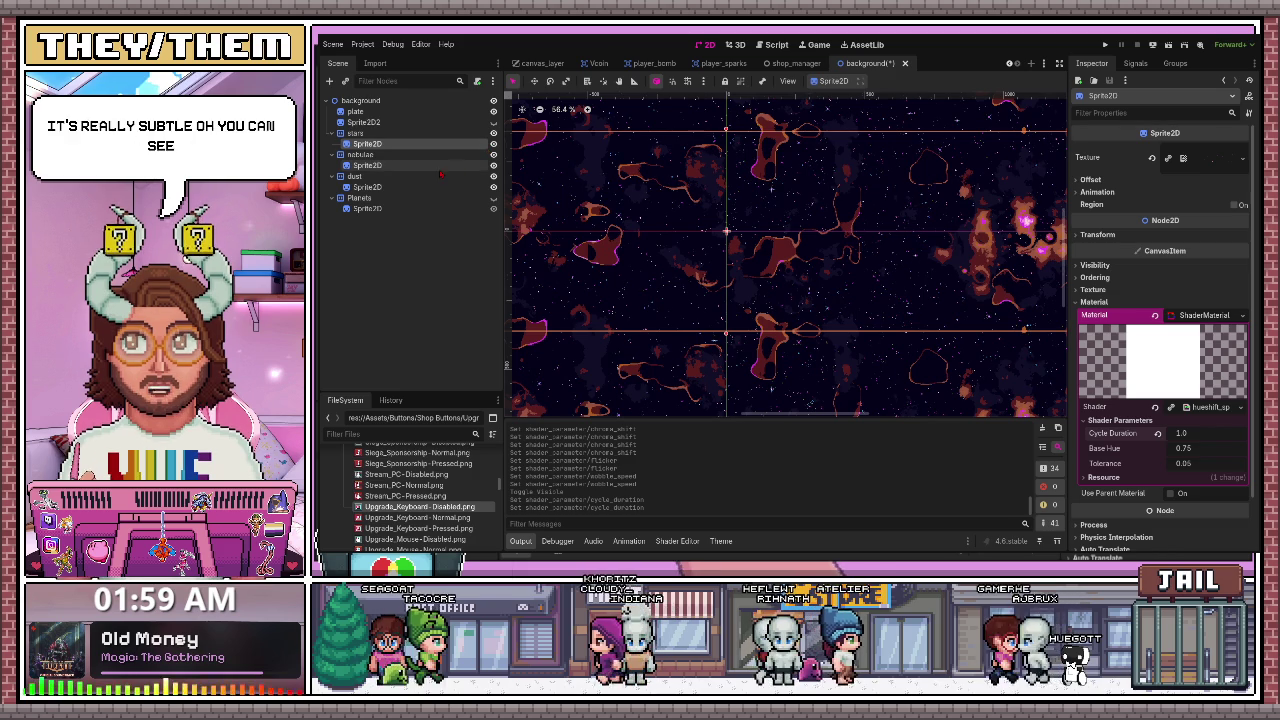
- Set the nebula sprite's hue-shift Cycle Duration to 1.0
left_click(366, 165)
left_click(1120, 420)
left_click(1104, 477)
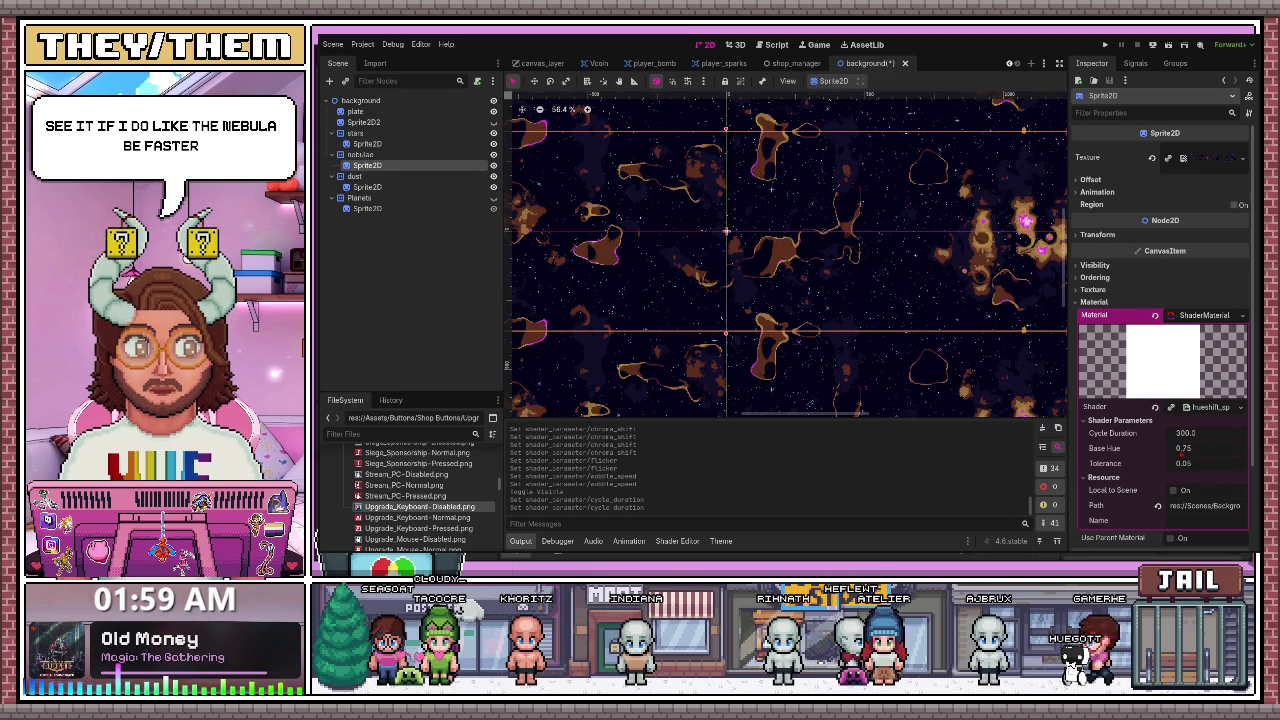
type("1")
key("Return")
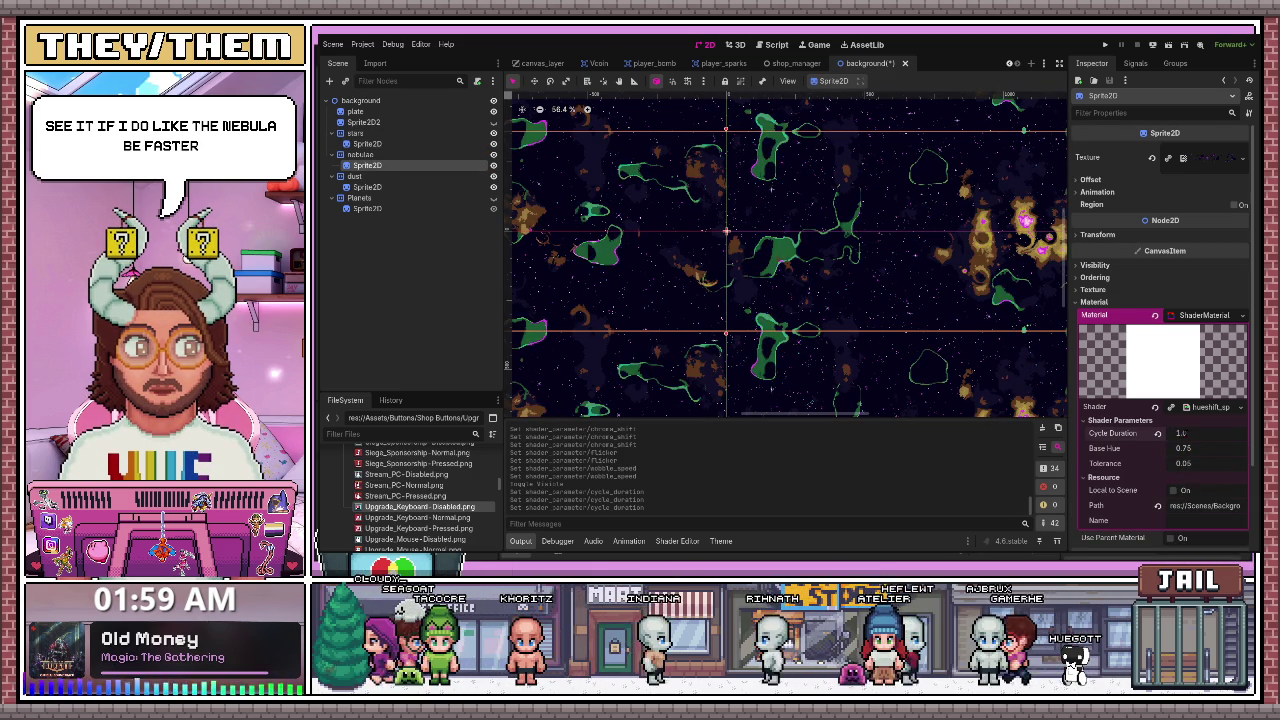
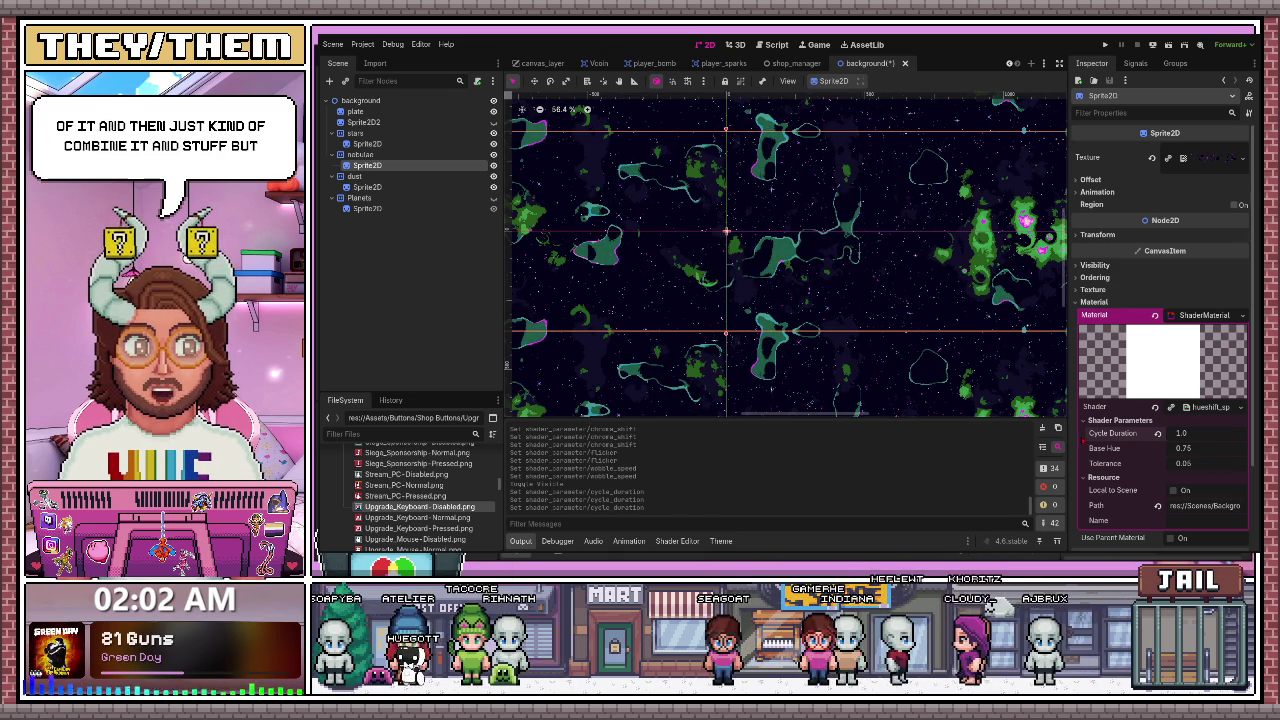
- Set the nebula shader's Cycle Duration to 300 and save the background scene
type("300")
key("Return")
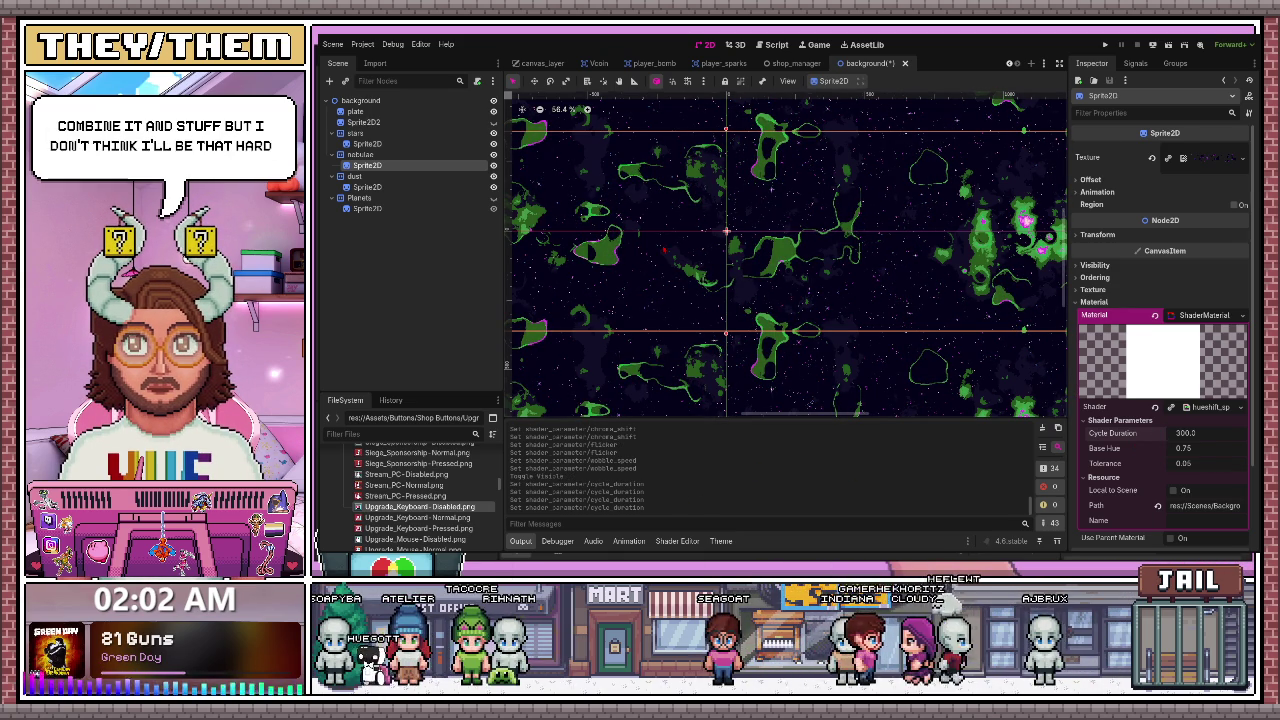
left_click(723, 237)
key("ctrl+s")
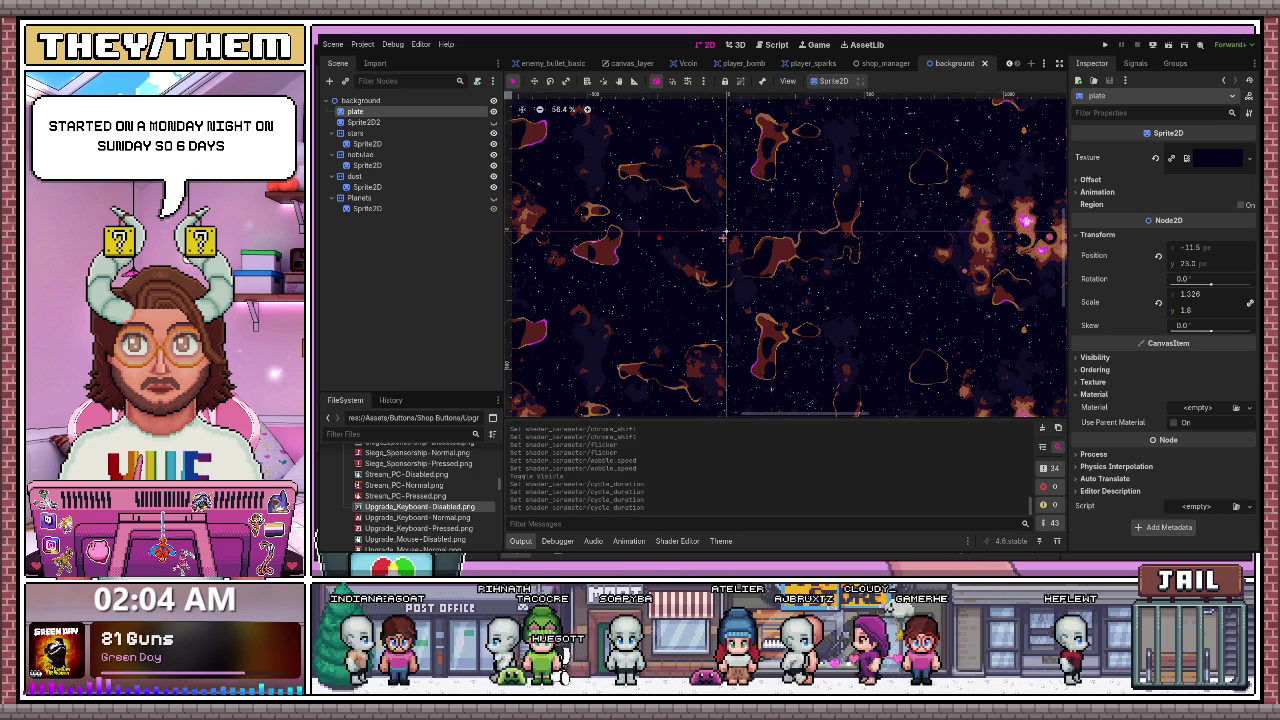
- Save the background scene once more and bring up the skill_tree scene with the SHOP menu
key("ctrl+s")
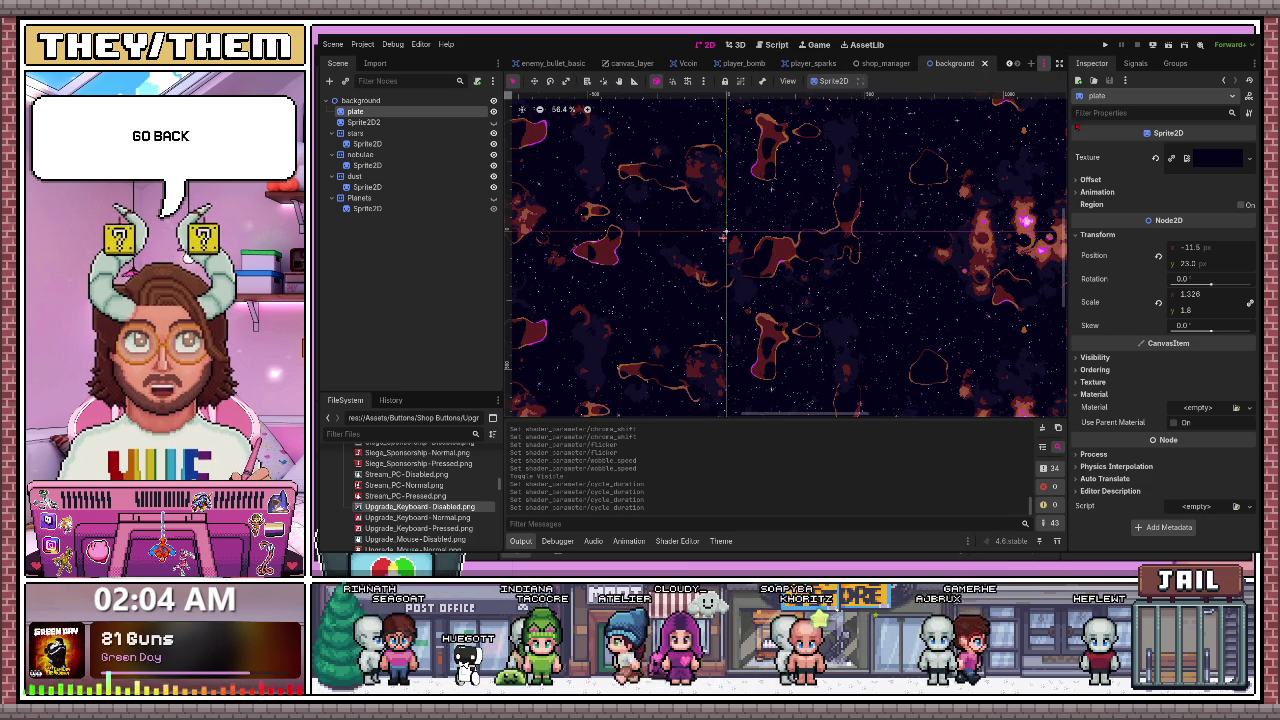
key("alt+Tab")
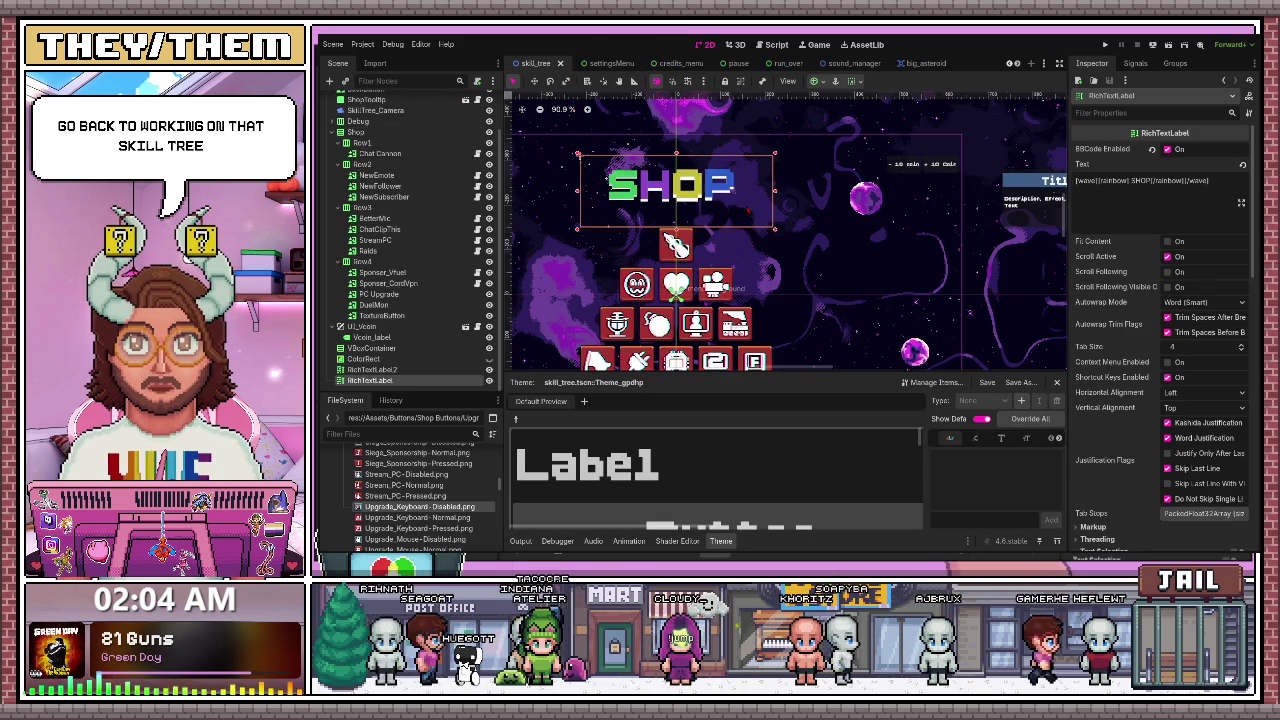
- Make StreamPC the right focus neighbour of the ChatClipThis button
scroll(725, 234, "down", 4)
scroll(686, 300, "up", 1)
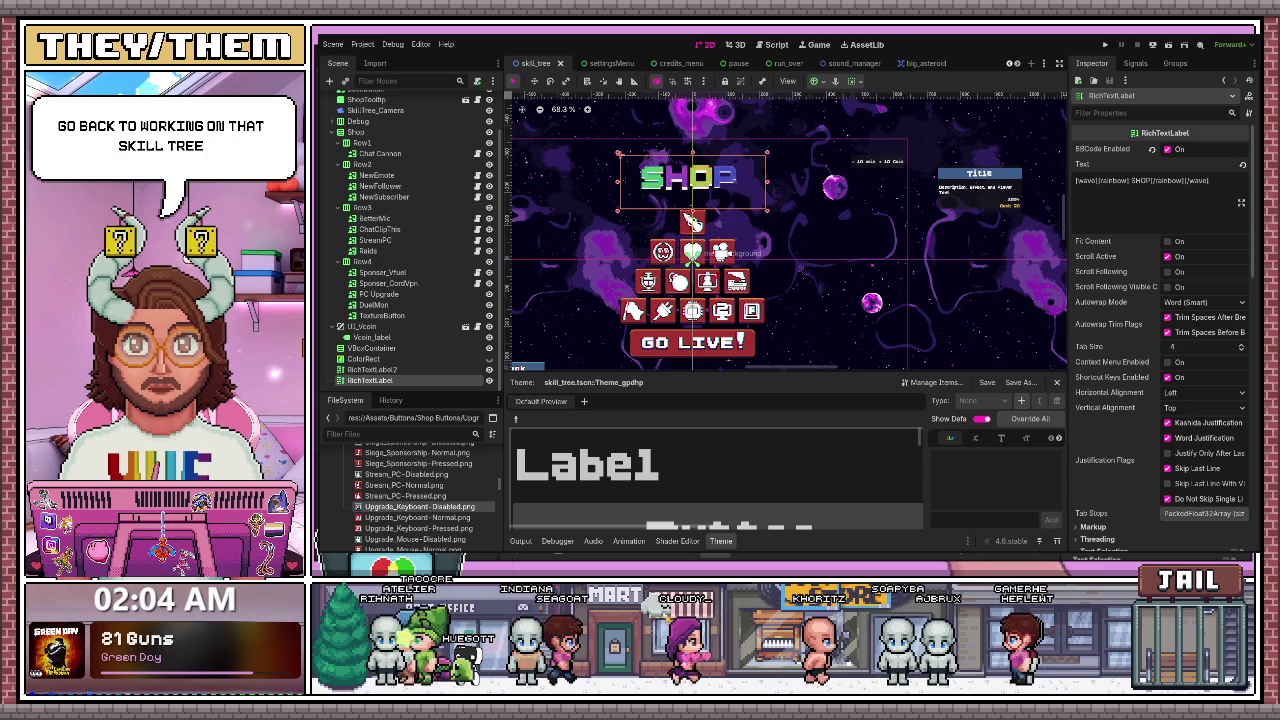
scroll(725, 265, "up", 1)
left_click(690, 252)
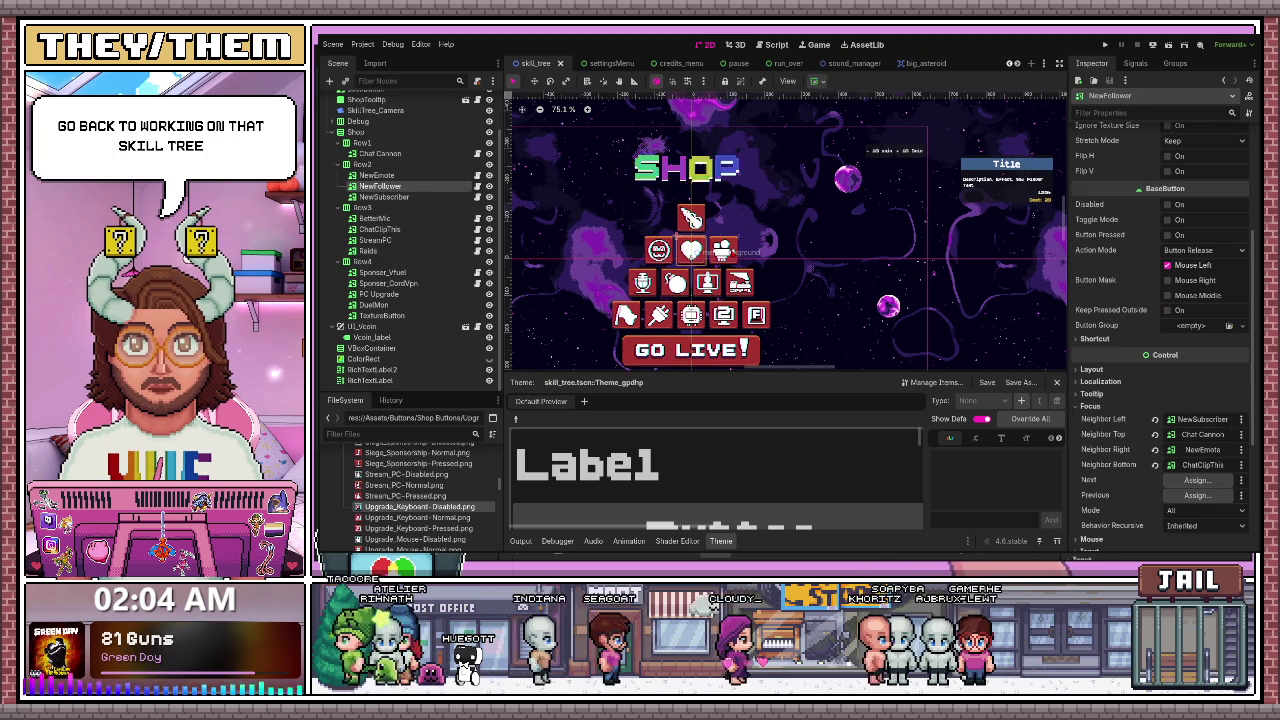
left_click(720, 249)
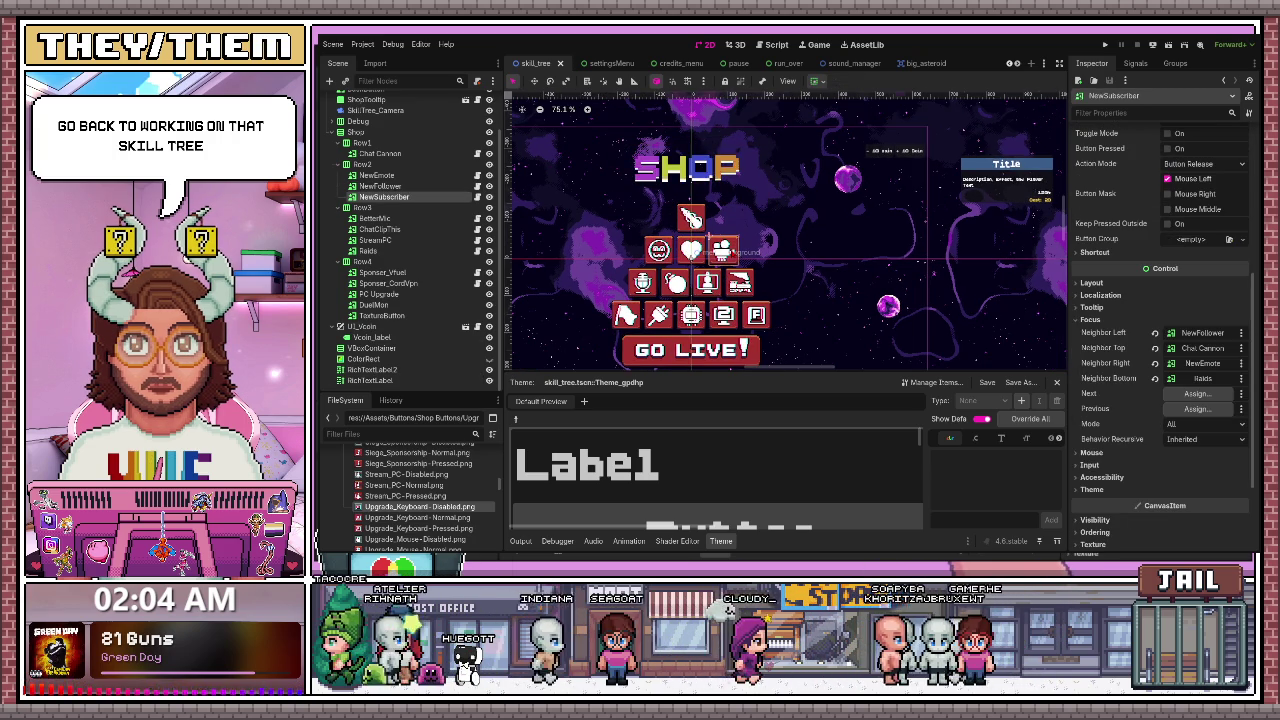
left_click(675, 283)
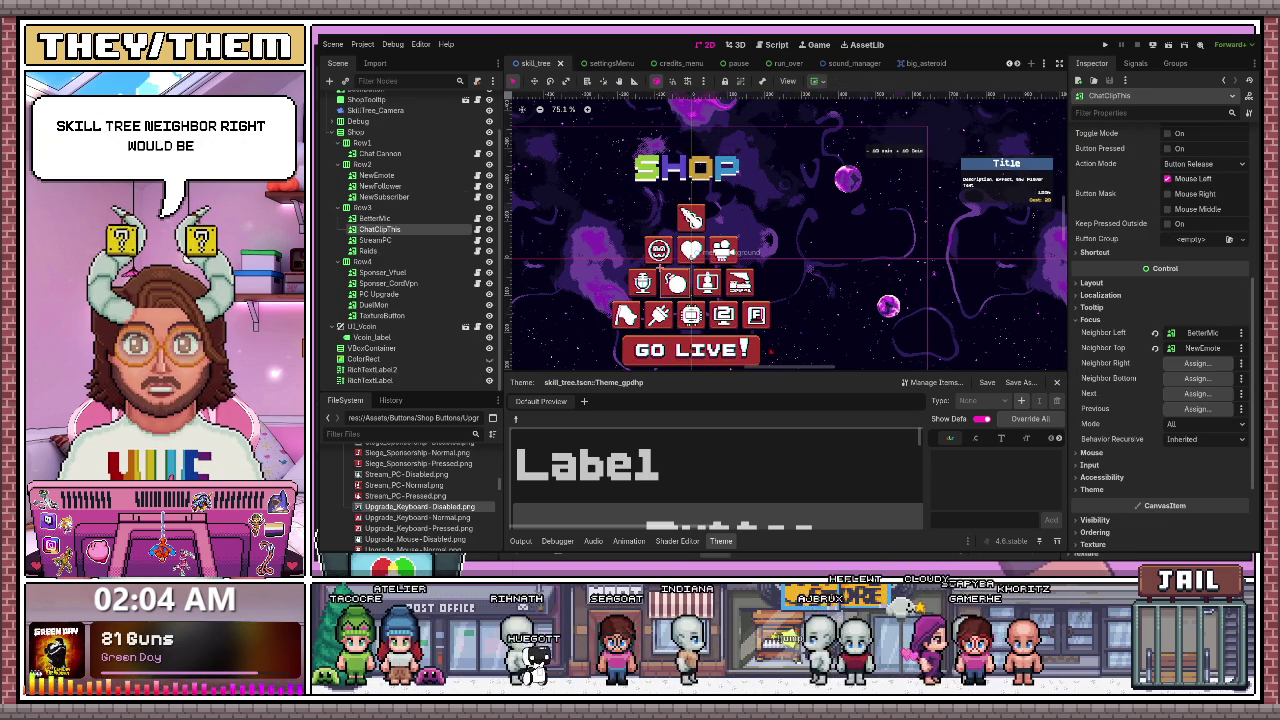
left_click_drag(375, 240, 1200, 363)
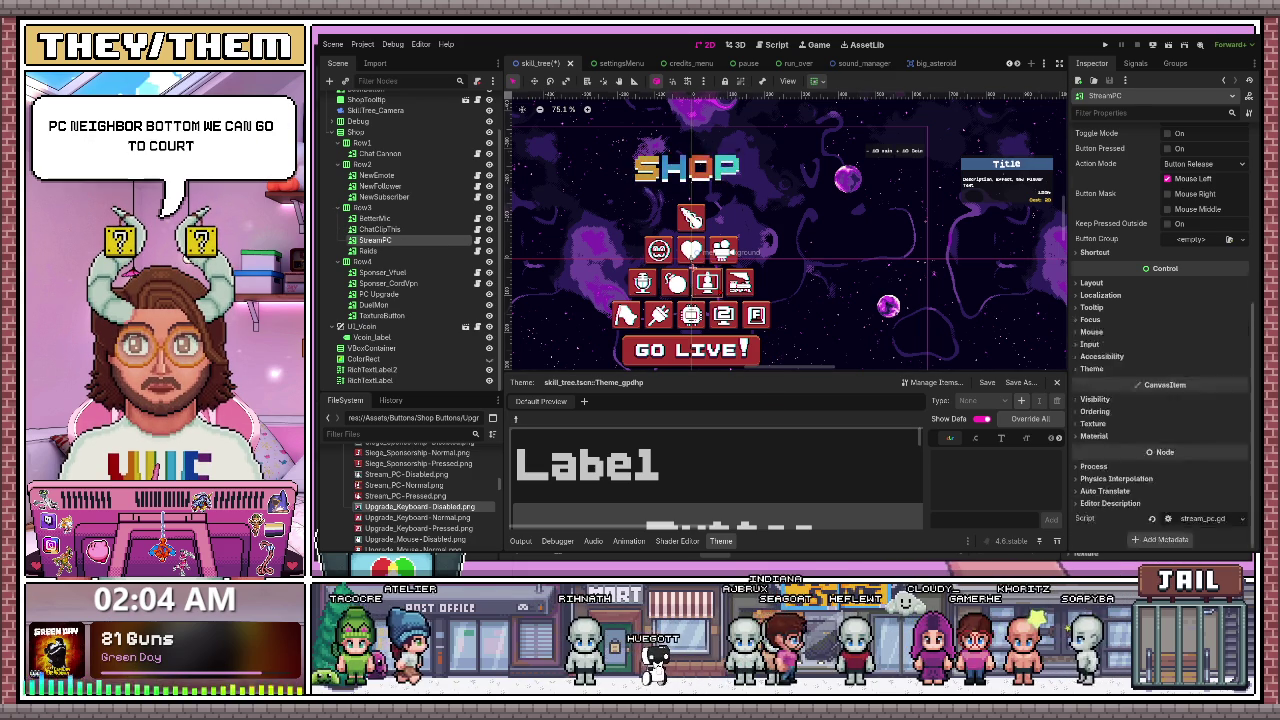
- Give StreamPC focus neighbours ChatClipThis left, NewFollower top and Raids right
left_click(1200, 363)
scroll(1127, 405, "down", 5)
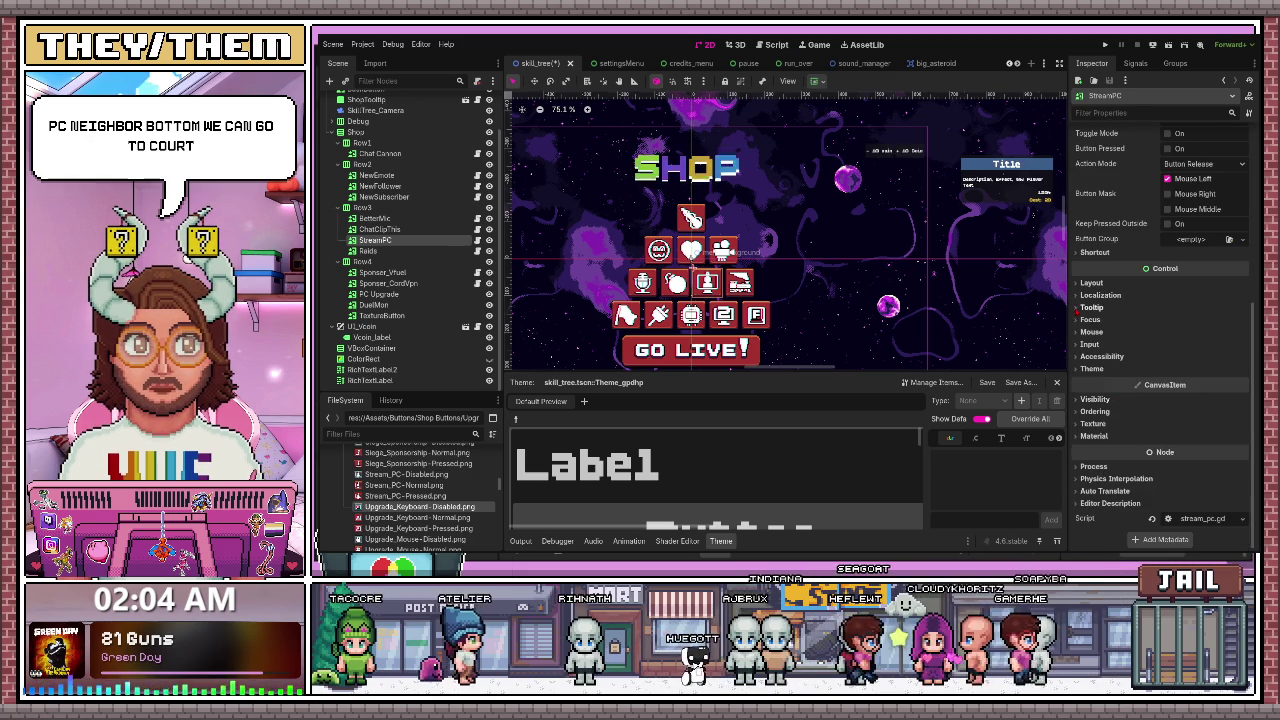
left_click(1084, 319)
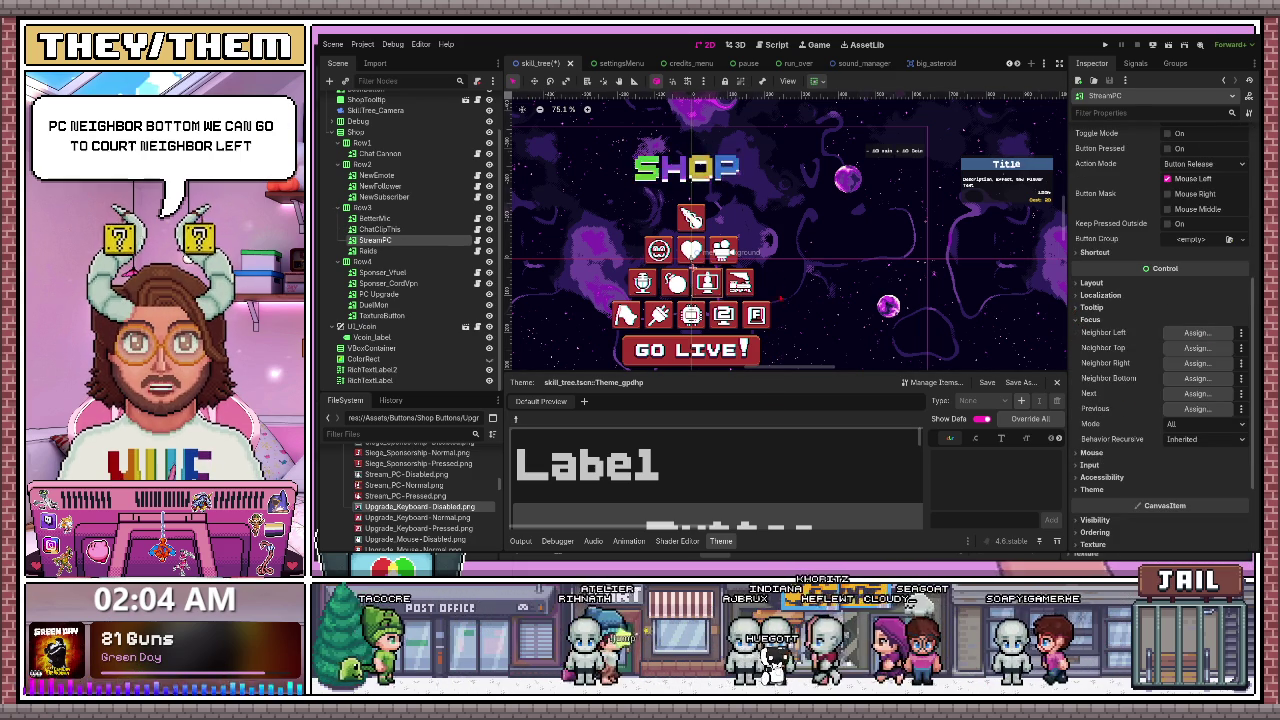
key("ctrl+v")
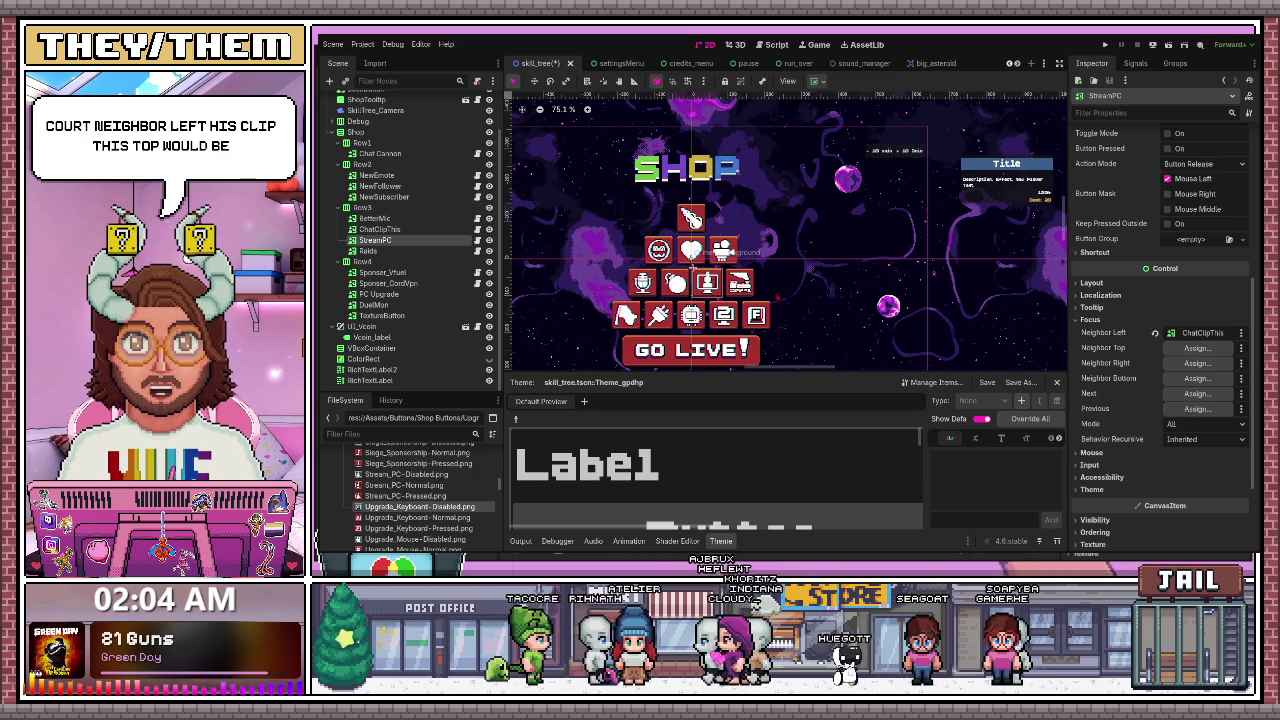
key("ctrl+v")
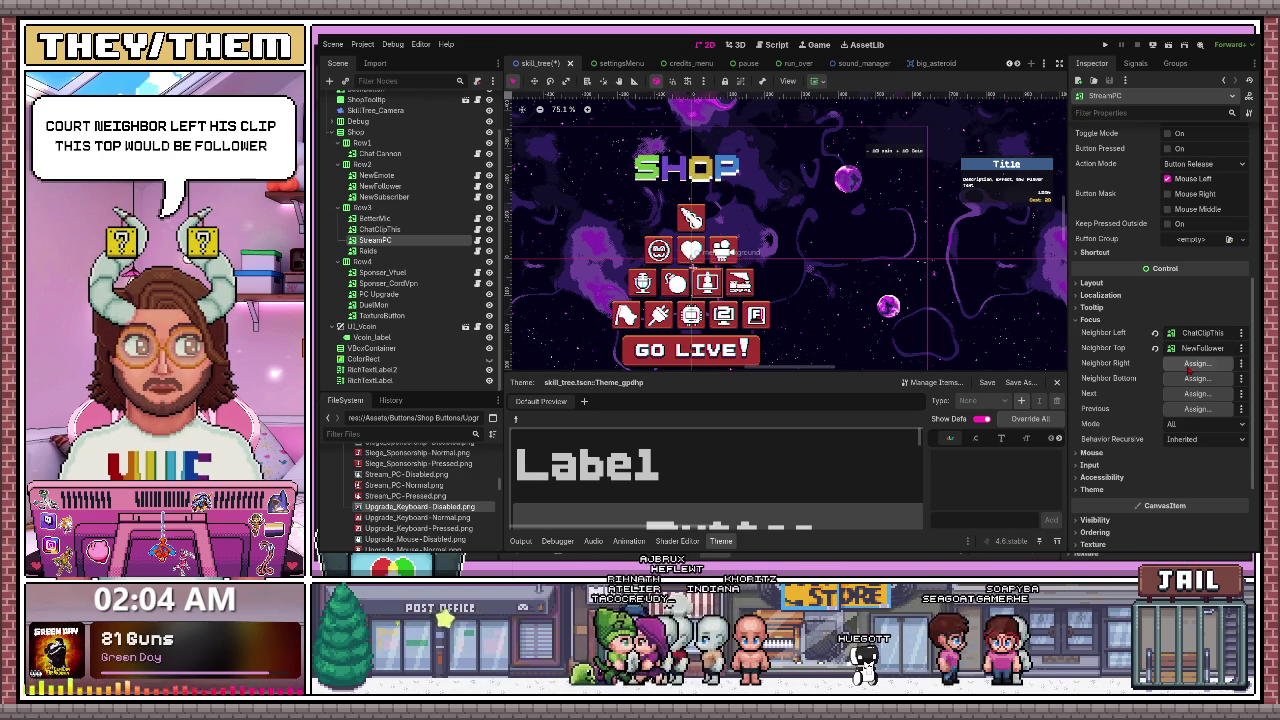
key("ctrl+v")
scroll(620, 360, "up", 2)
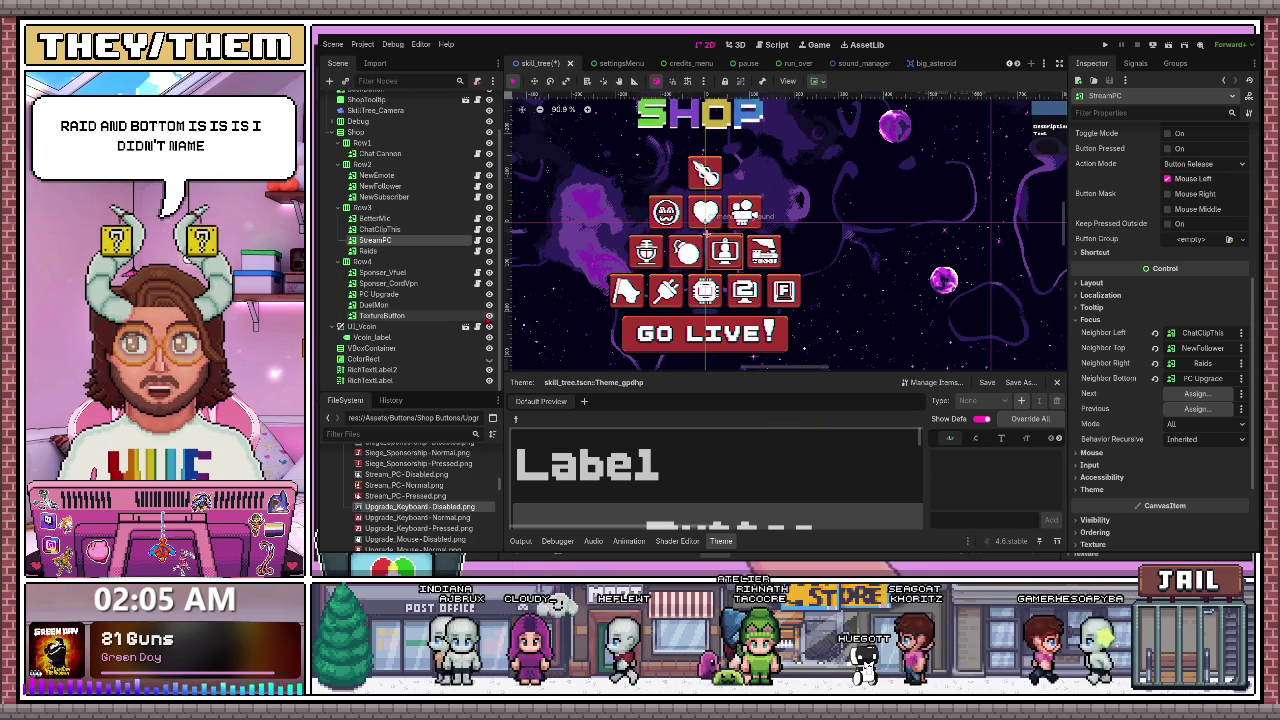
left_click(421, 314)
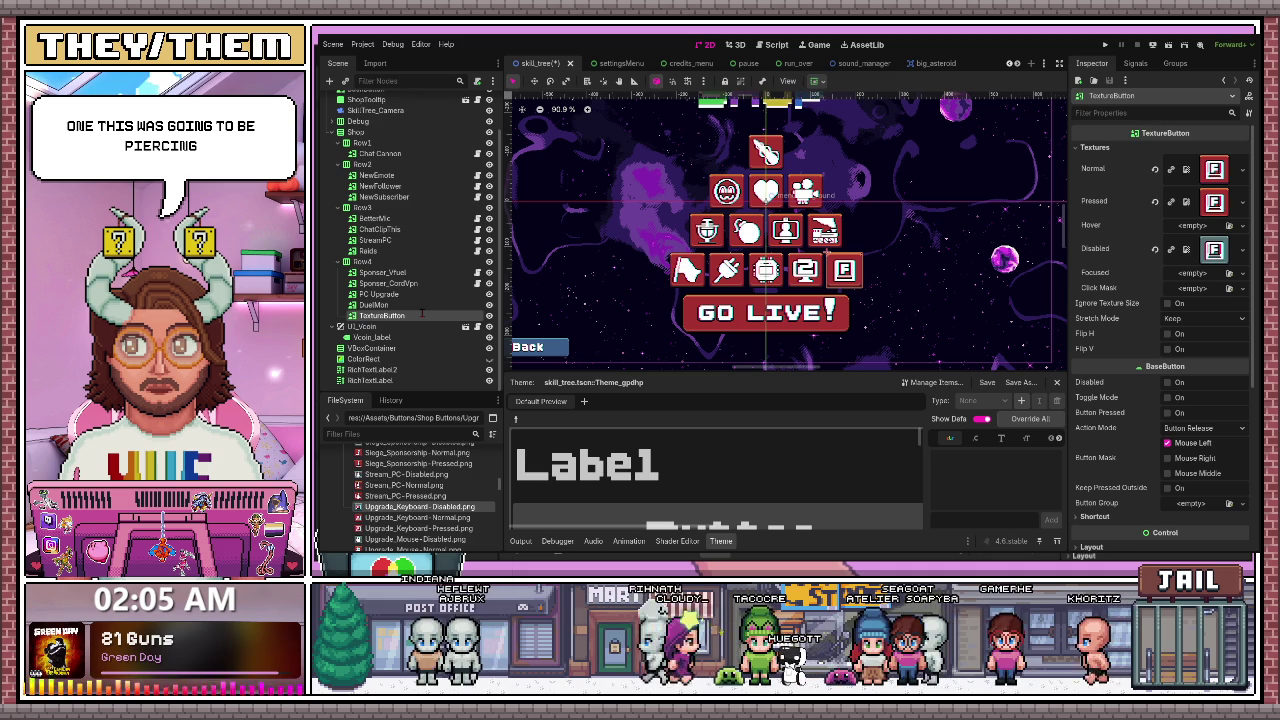
- Rename the unnamed TextureButton node to Keys
double_click(421, 314)
type("Keys")
key("Return")
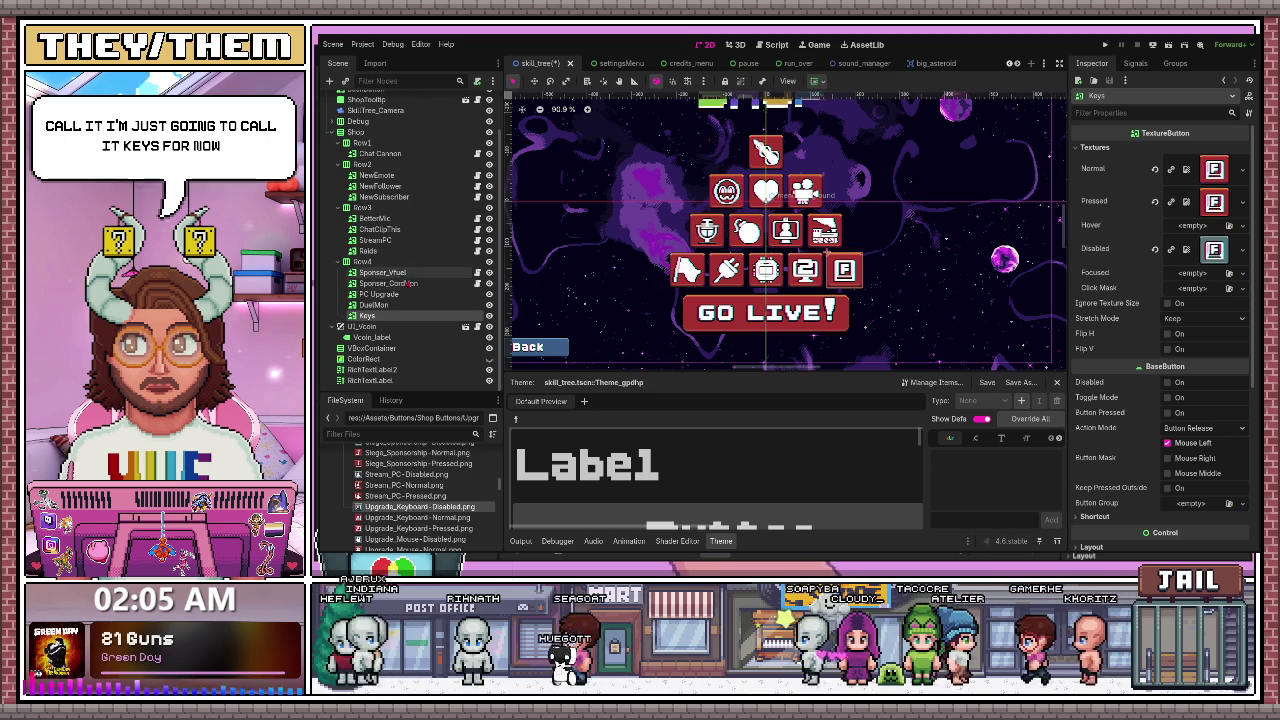
- Review the Sponser_CordVpn, PC Upgrade and StreamPC buttons, ending on Raids
left_click(390, 283)
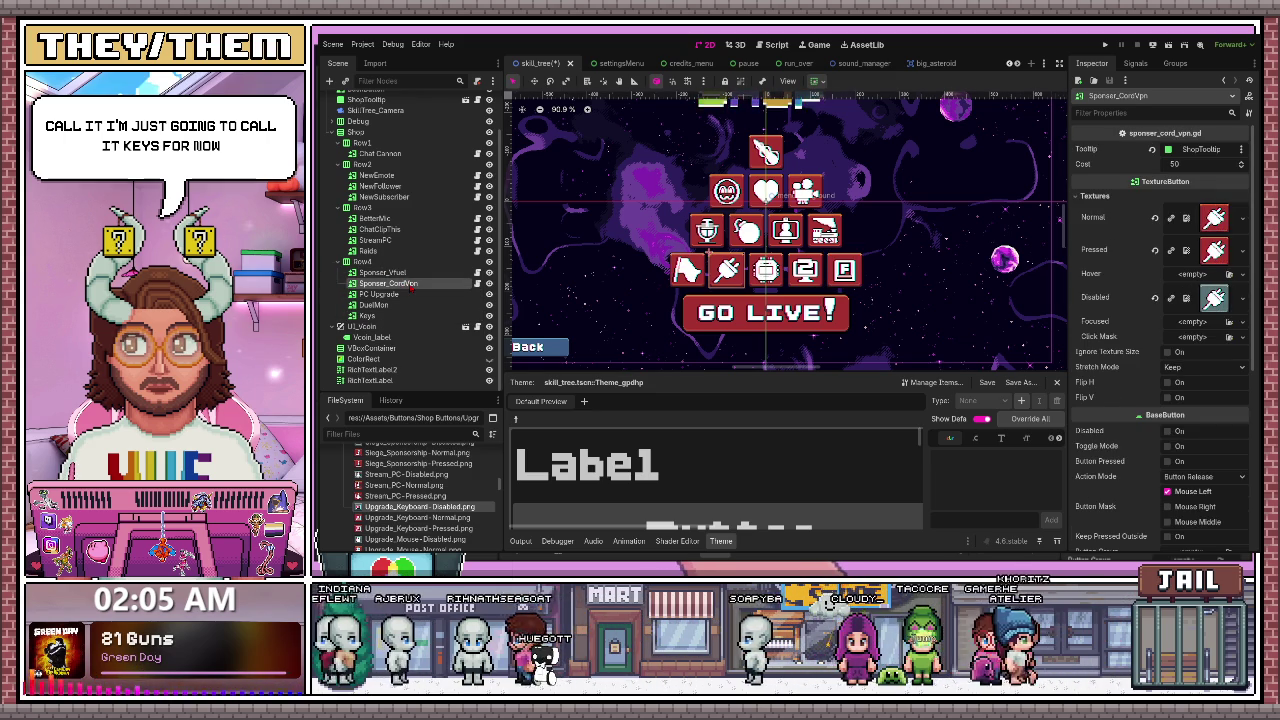
left_click(412, 296)
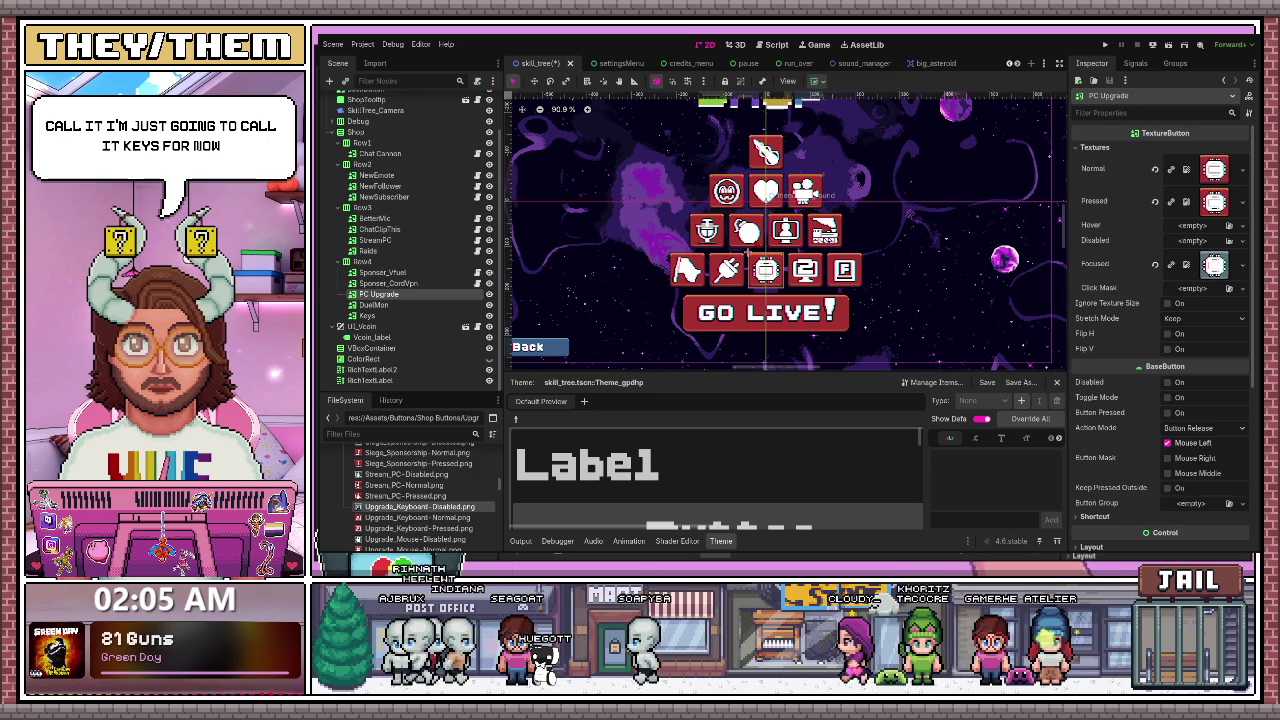
left_click(376, 240)
left_click(368, 251)
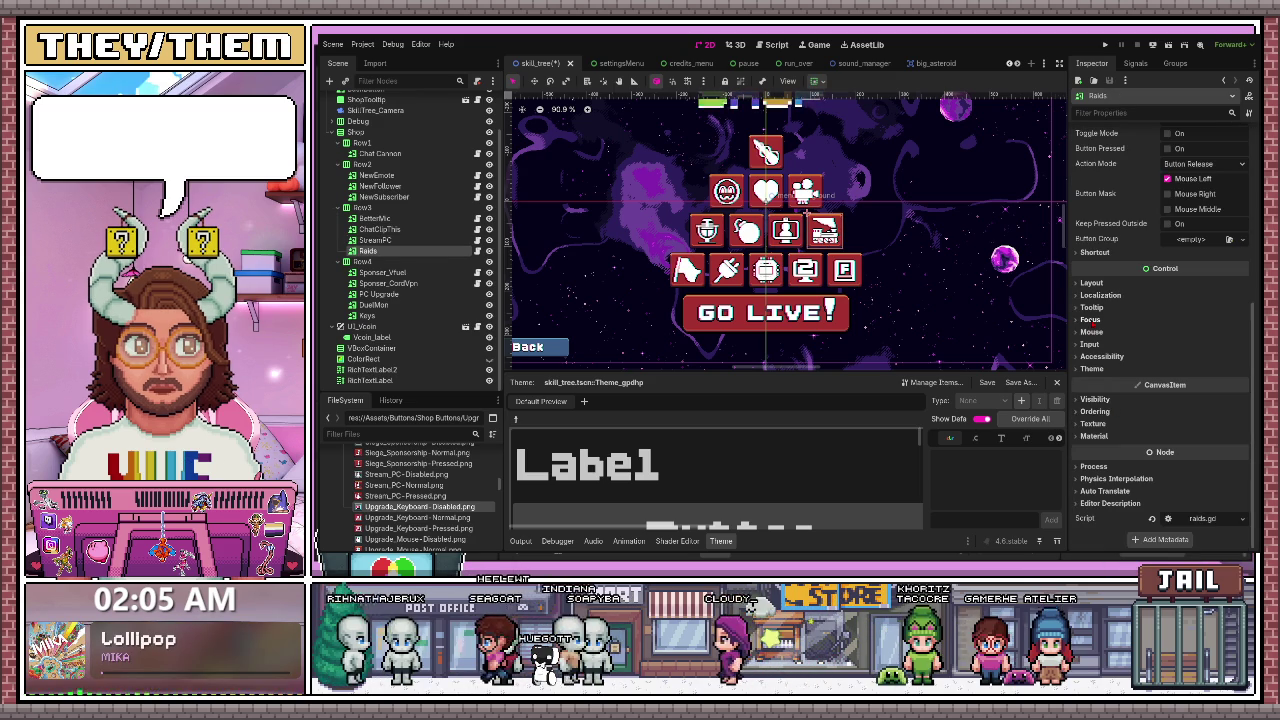
- Assign Raids' focus neighbours: StreamPC left, NewSubscriber top, BetterMic right, Keys bottom
left_click(1088, 319)
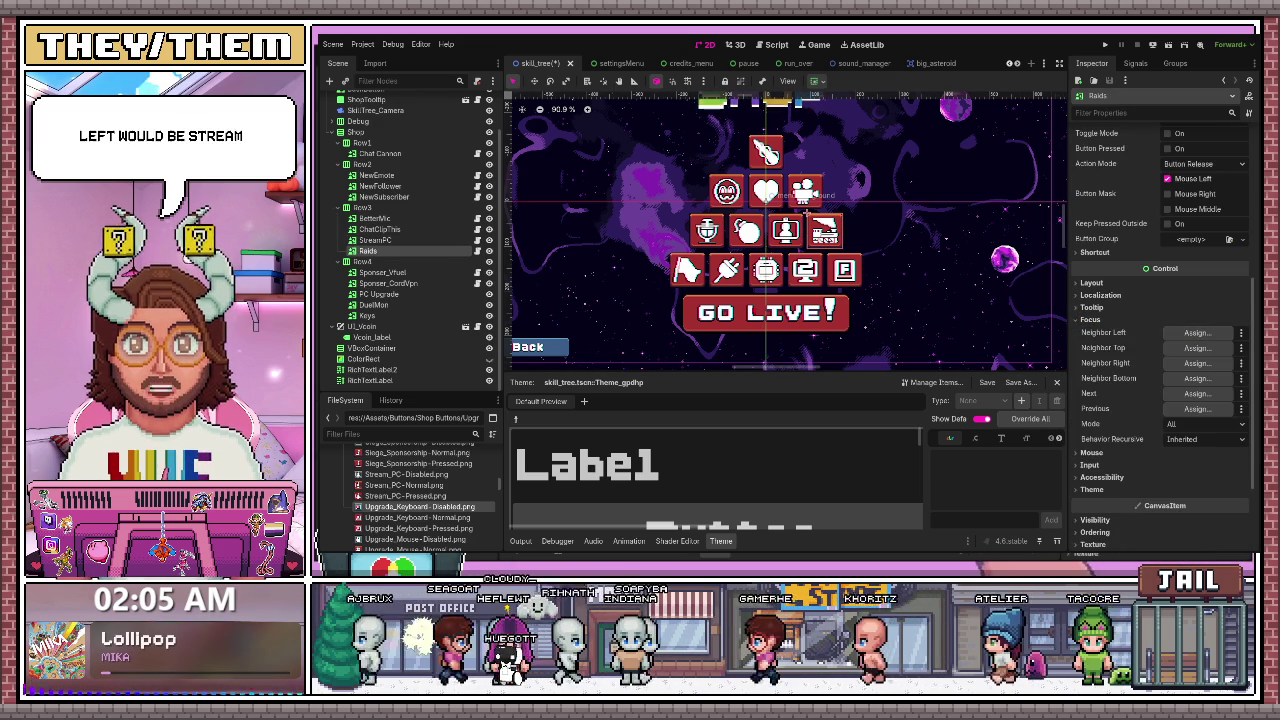
left_click_drag(375, 240, 1197, 333)
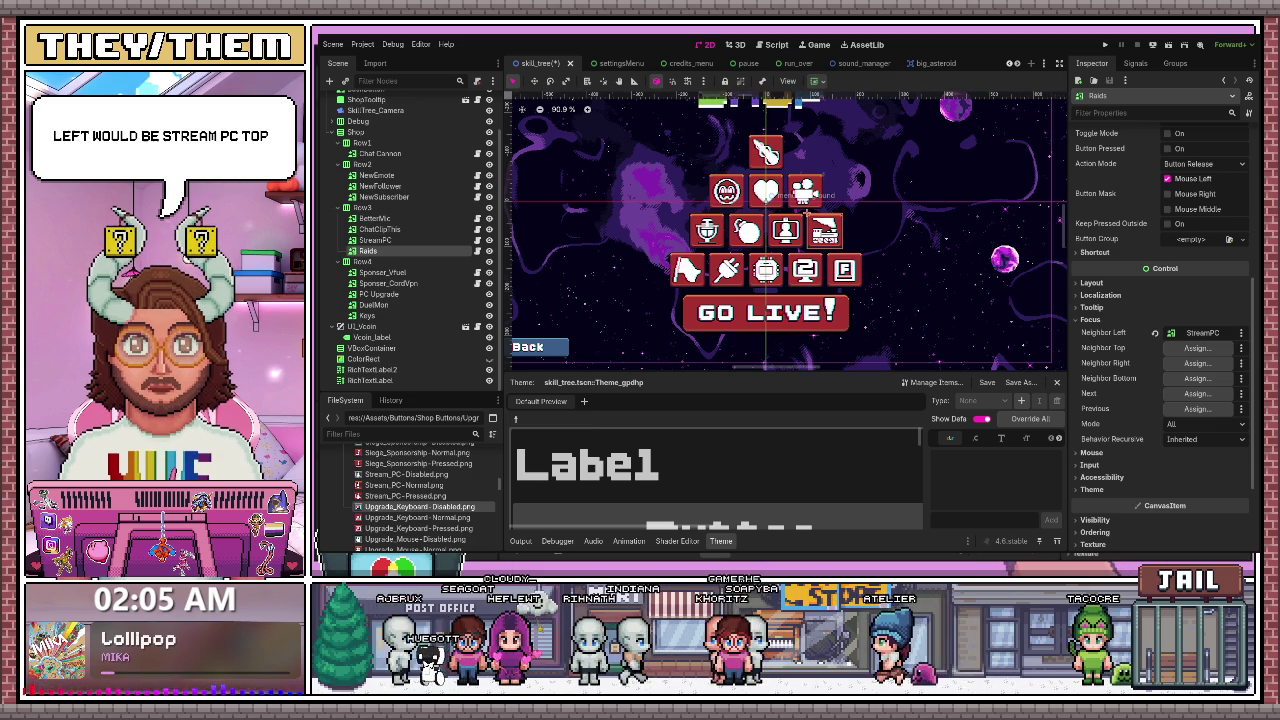
left_click_drag(1195, 349, 1197, 348)
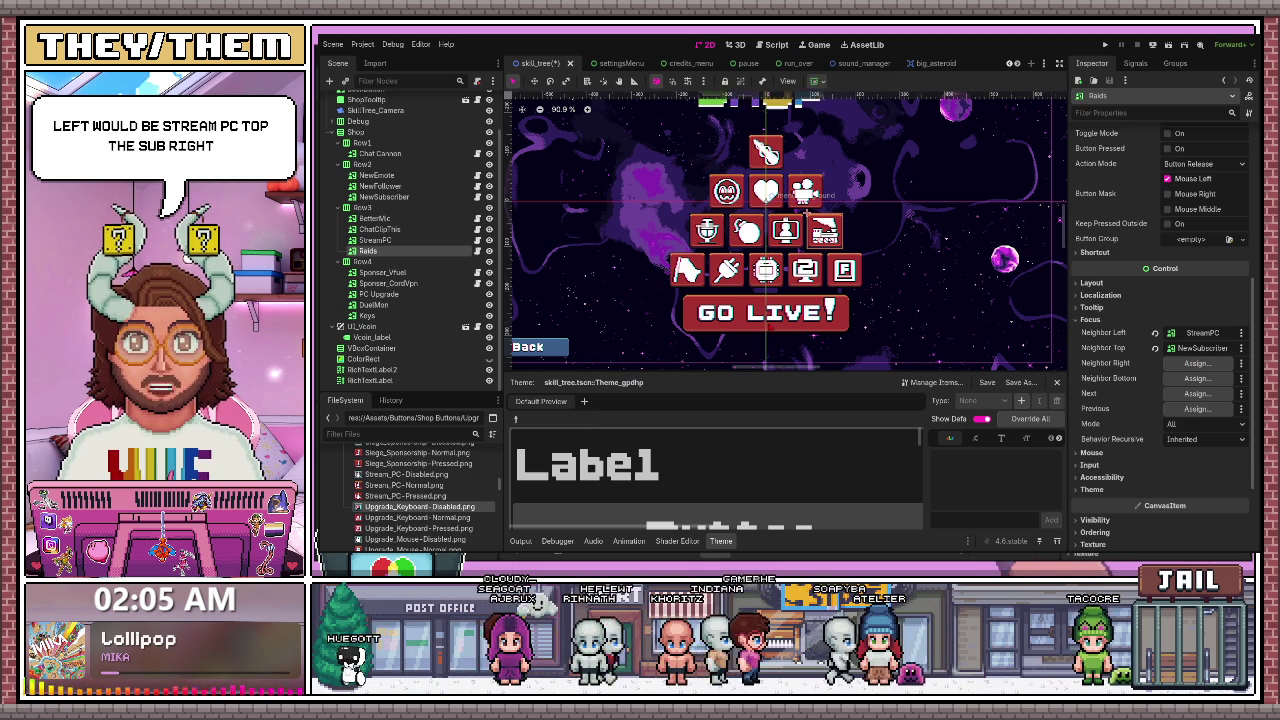
left_click_drag(374, 218, 1197, 363)
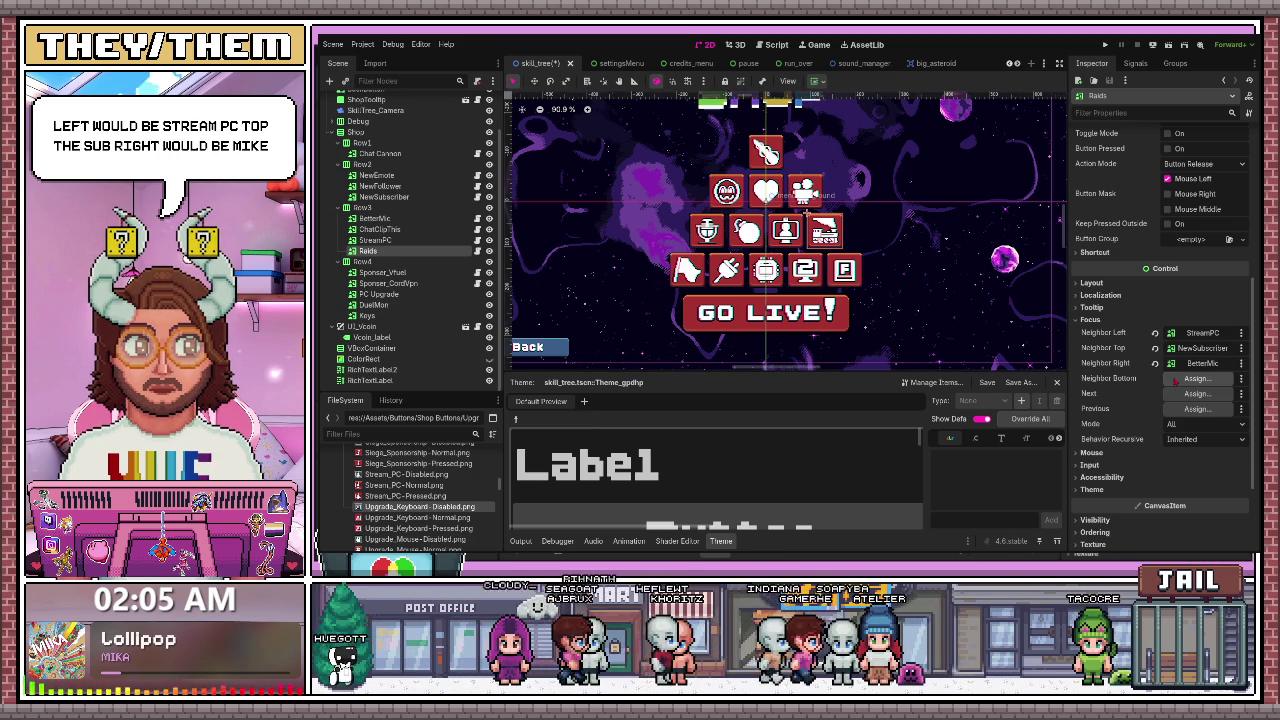
left_click_drag(367, 315, 1197, 378)
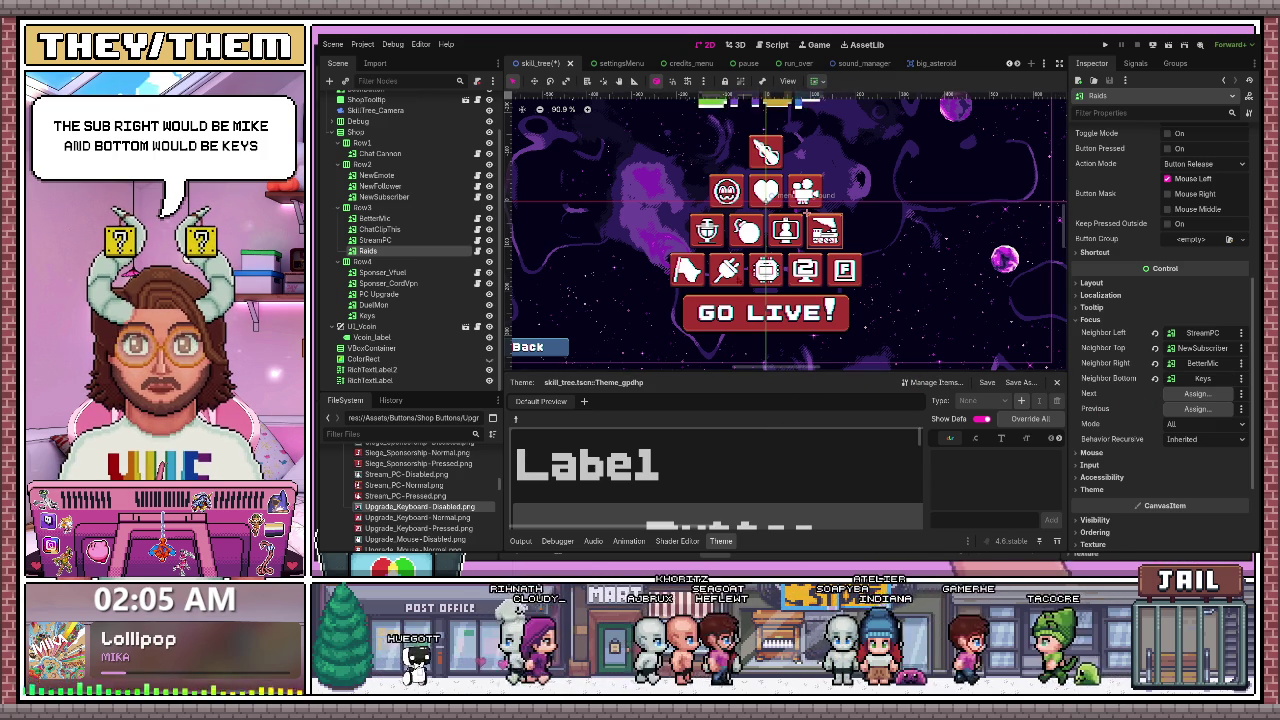
left_click(382, 272)
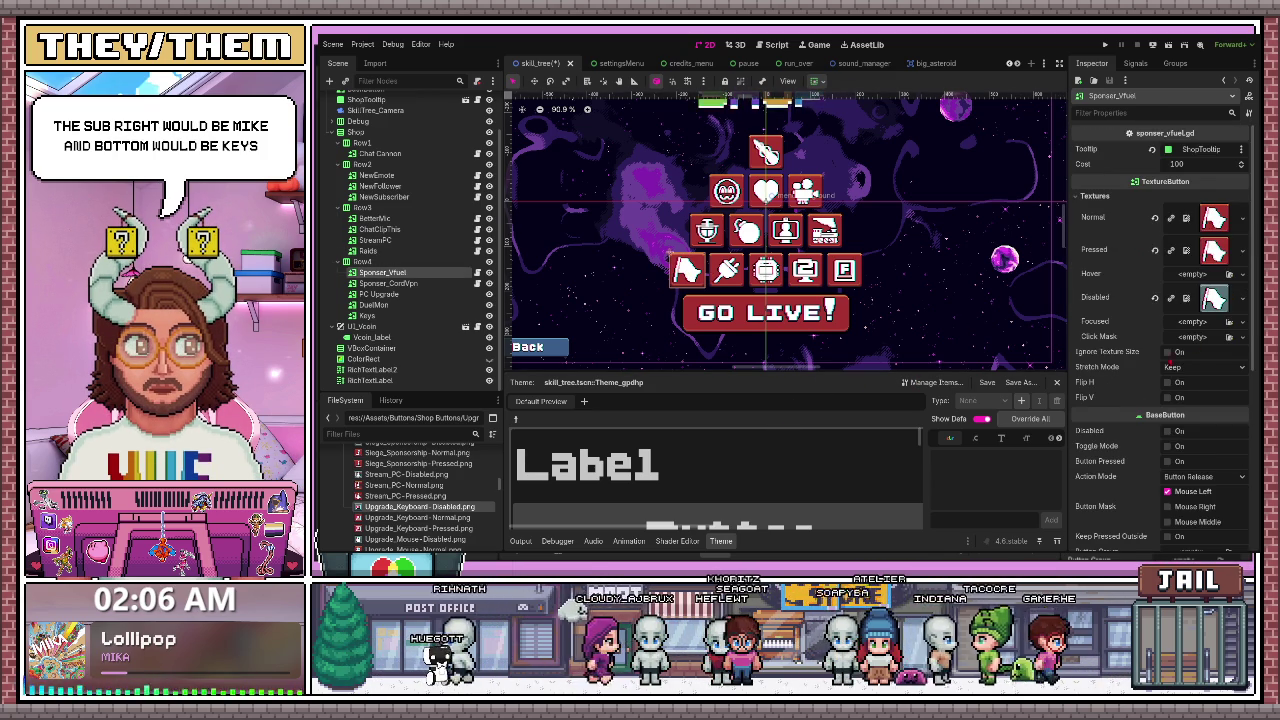
- Set Sponser_Vfuel's focus neighbours: Keys left, BetterMic top, Sponser_CordVpn right, GoLive bottom
scroll(1160, 400, "down", 5)
left_click(1095, 399)
scroll(1095, 399, "down", 4)
left_click(1095, 216)
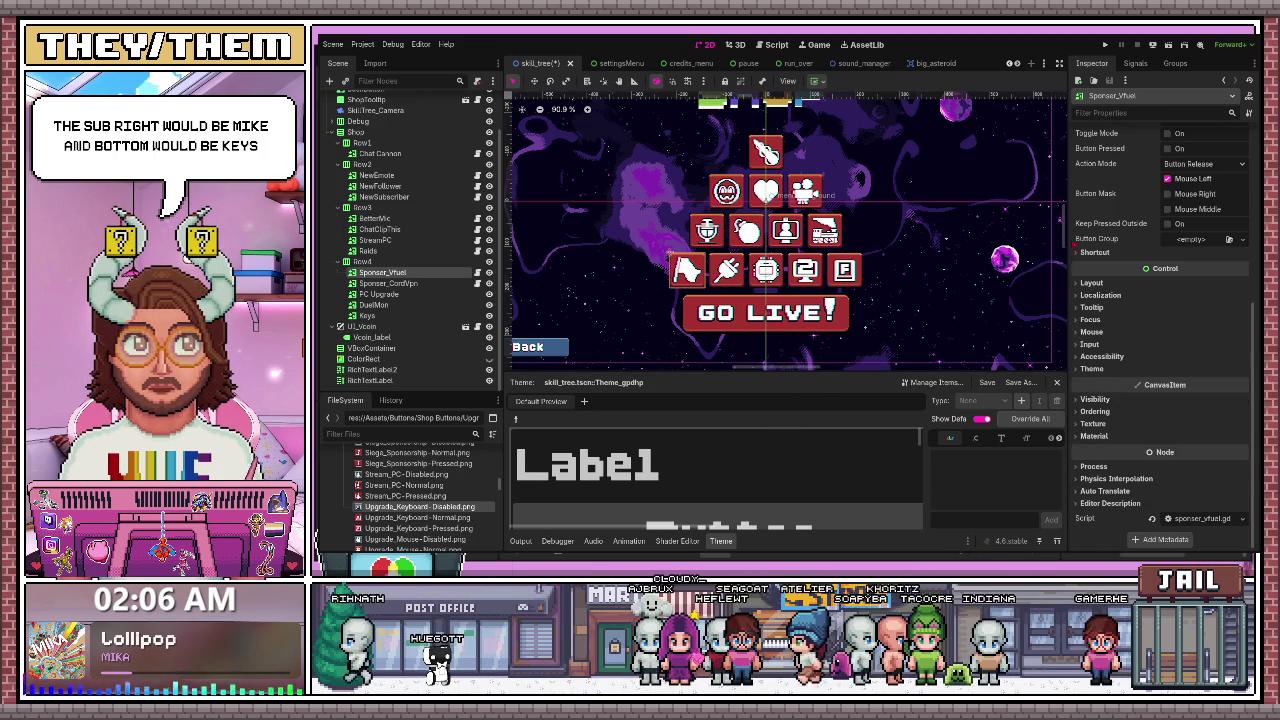
left_click(1087, 319)
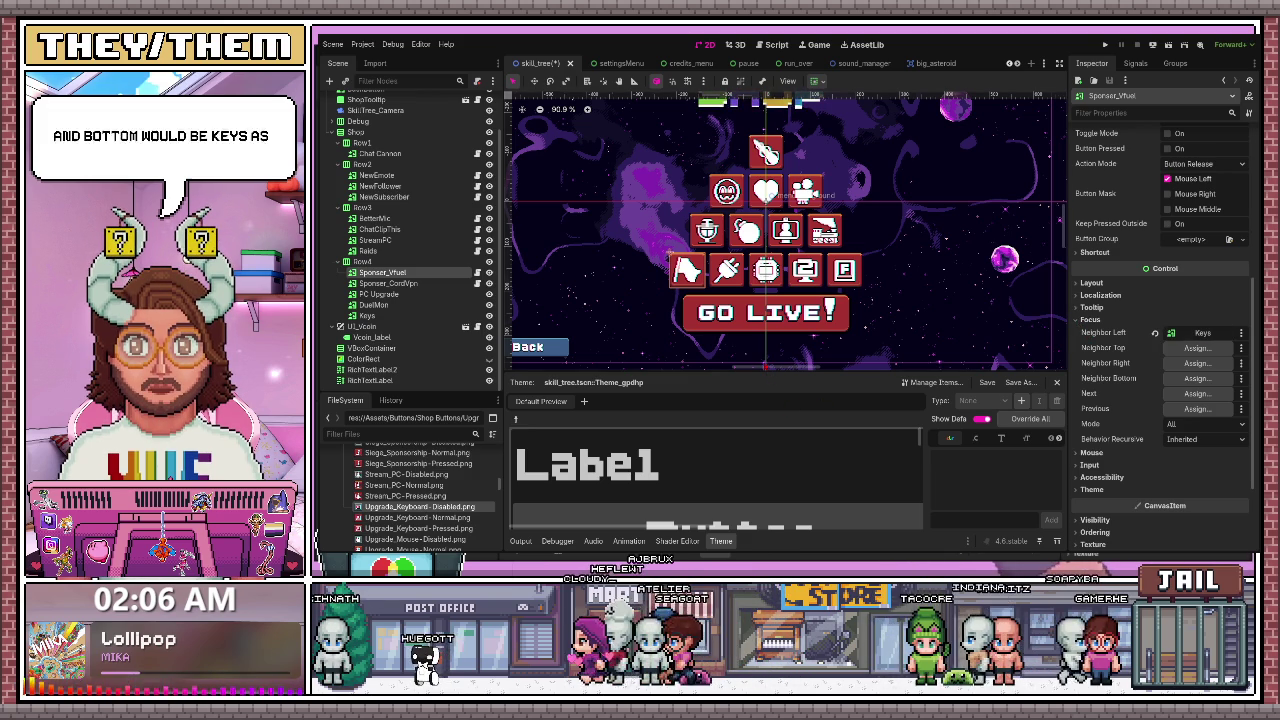
left_click_drag(367, 315, 1200, 332)
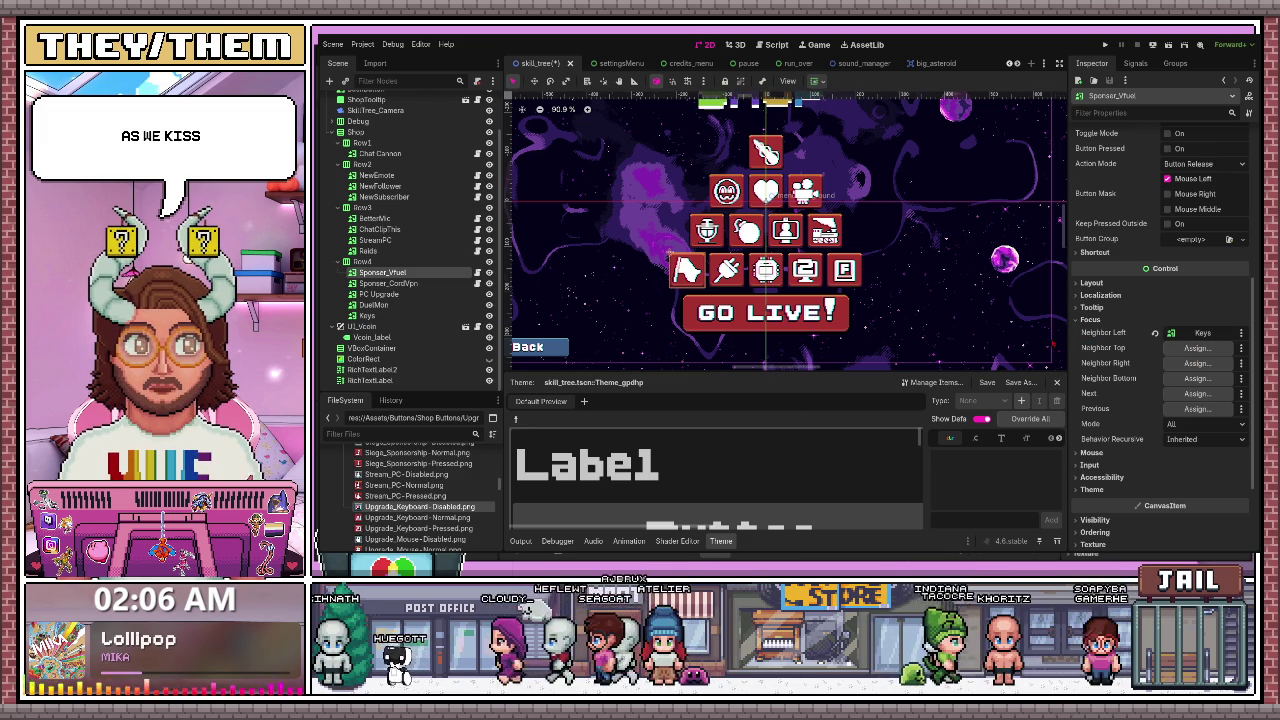
left_click_drag(375, 218, 1197, 348)
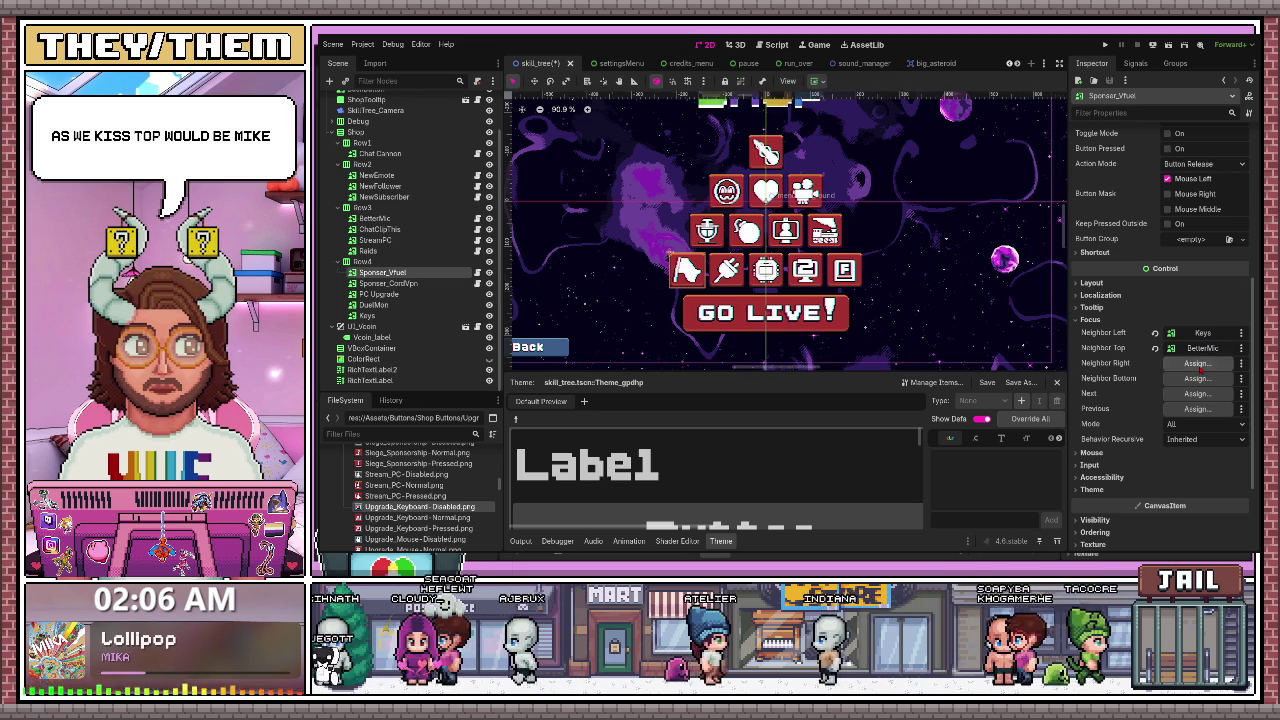
left_click_drag(388, 283, 1200, 363)
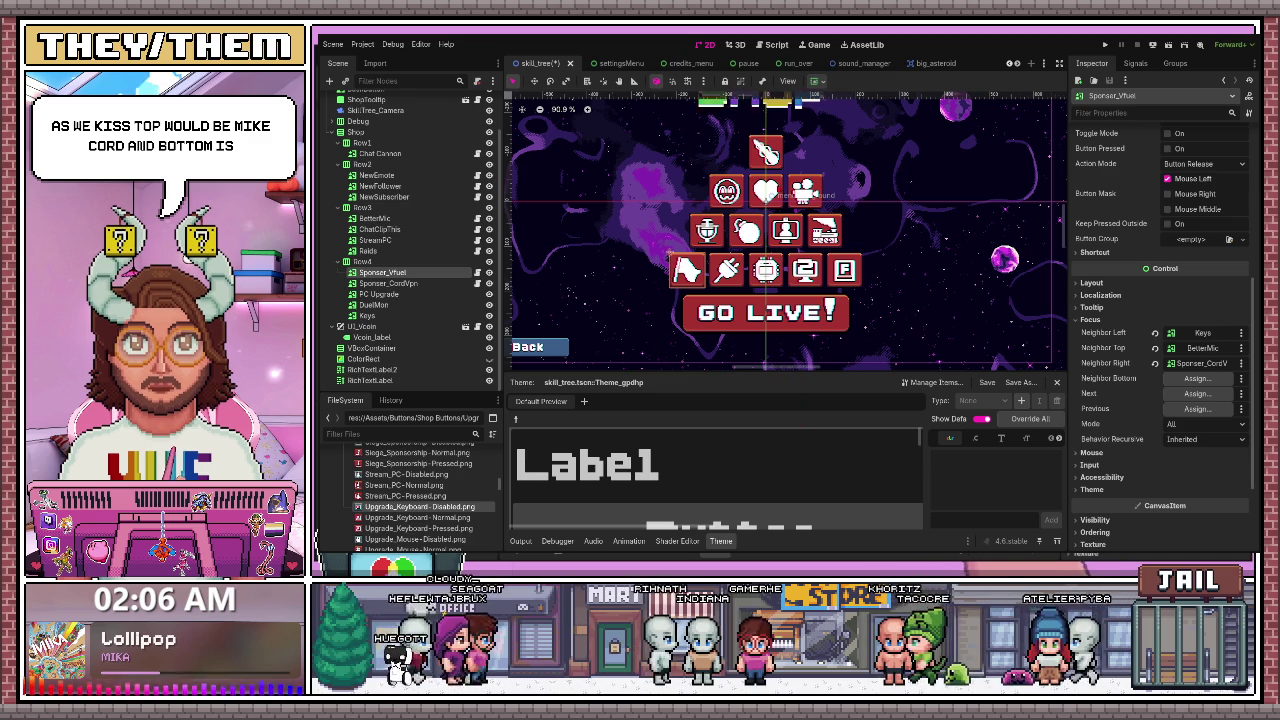
left_click(1197, 378)
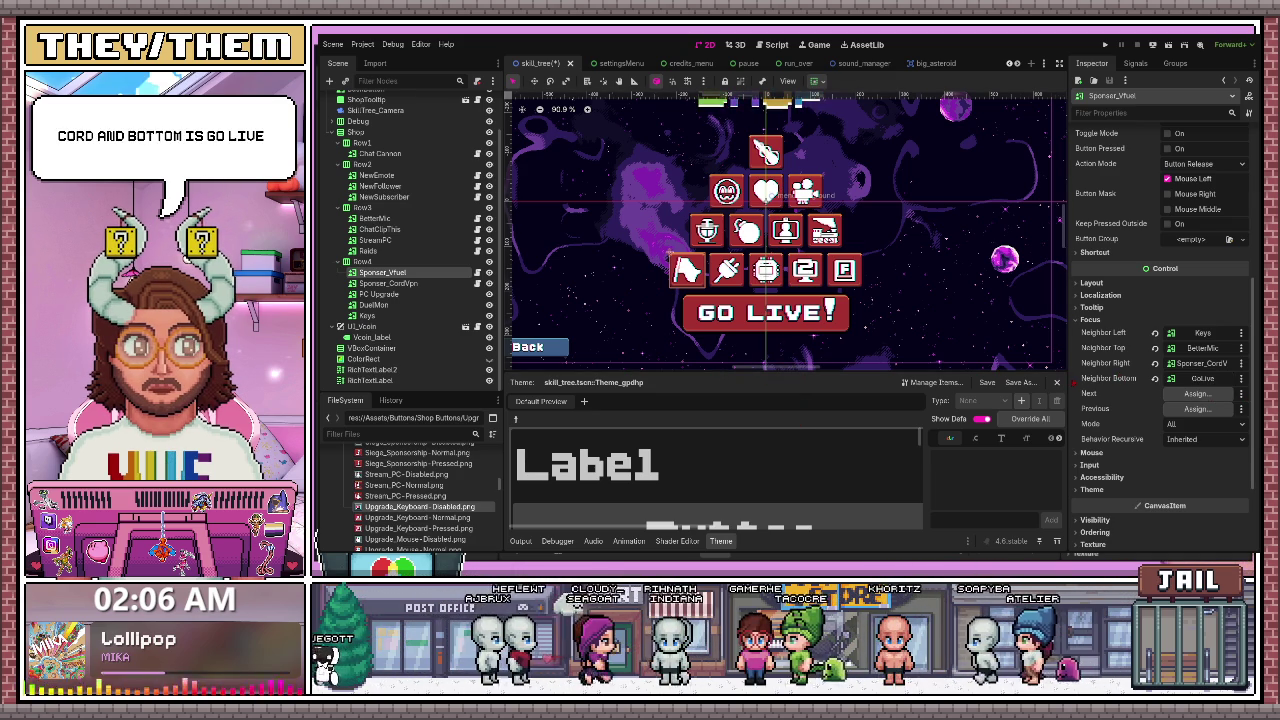
left_click(388, 283)
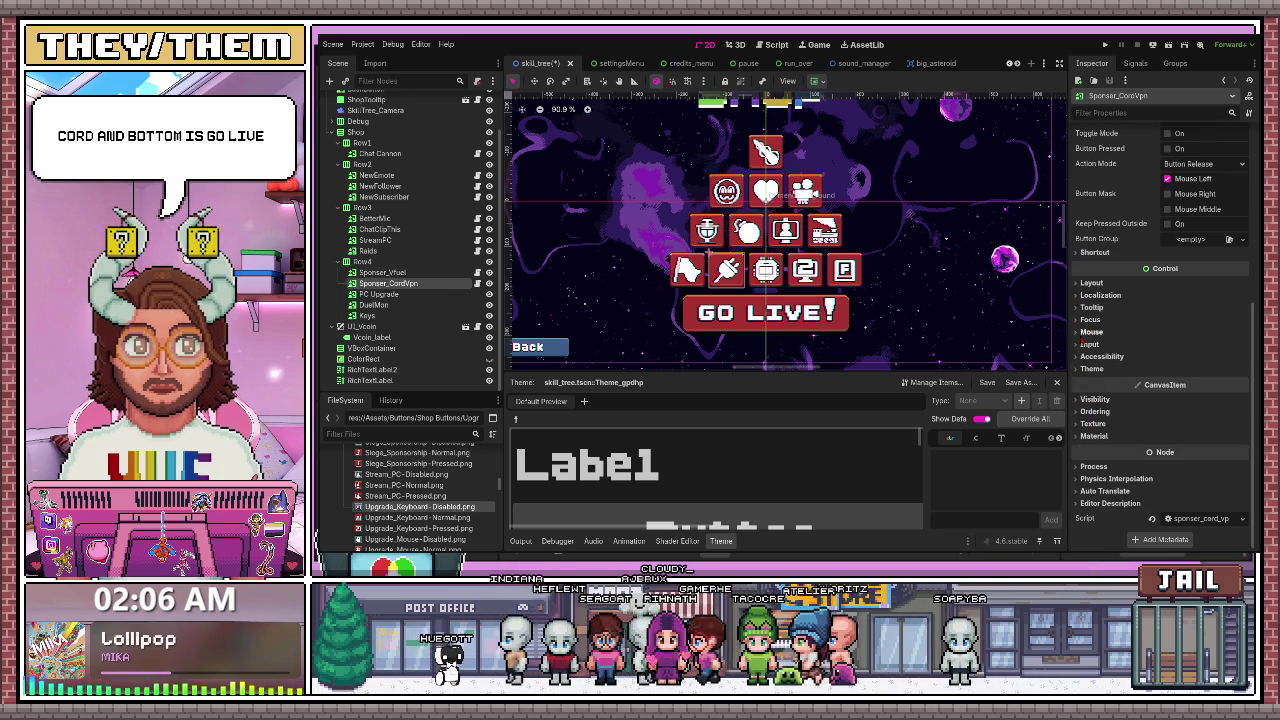
- Assign Sponser_CordVpn focus neighbours Sponser_Vfuel left, BetterMic top and PC Upgrade right
left_click(1088, 283)
left_click(1088, 283)
left_click(1083, 399)
left_click(1083, 399)
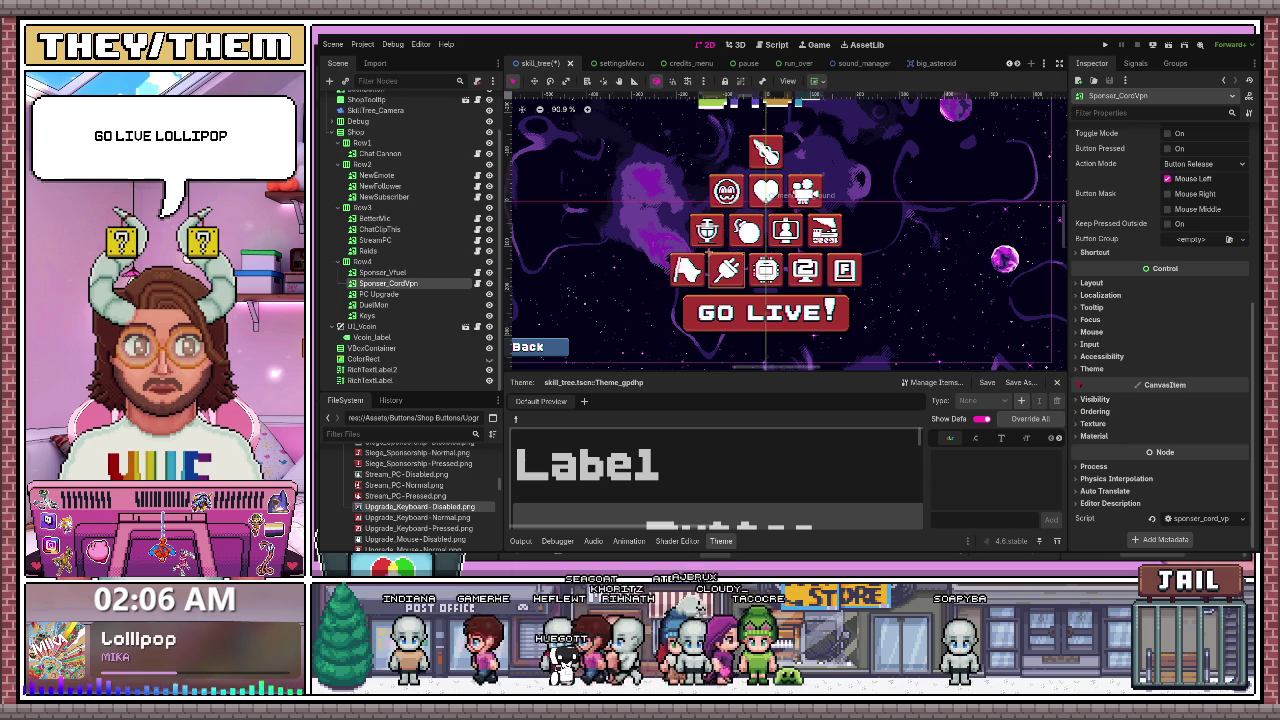
left_click(1084, 319)
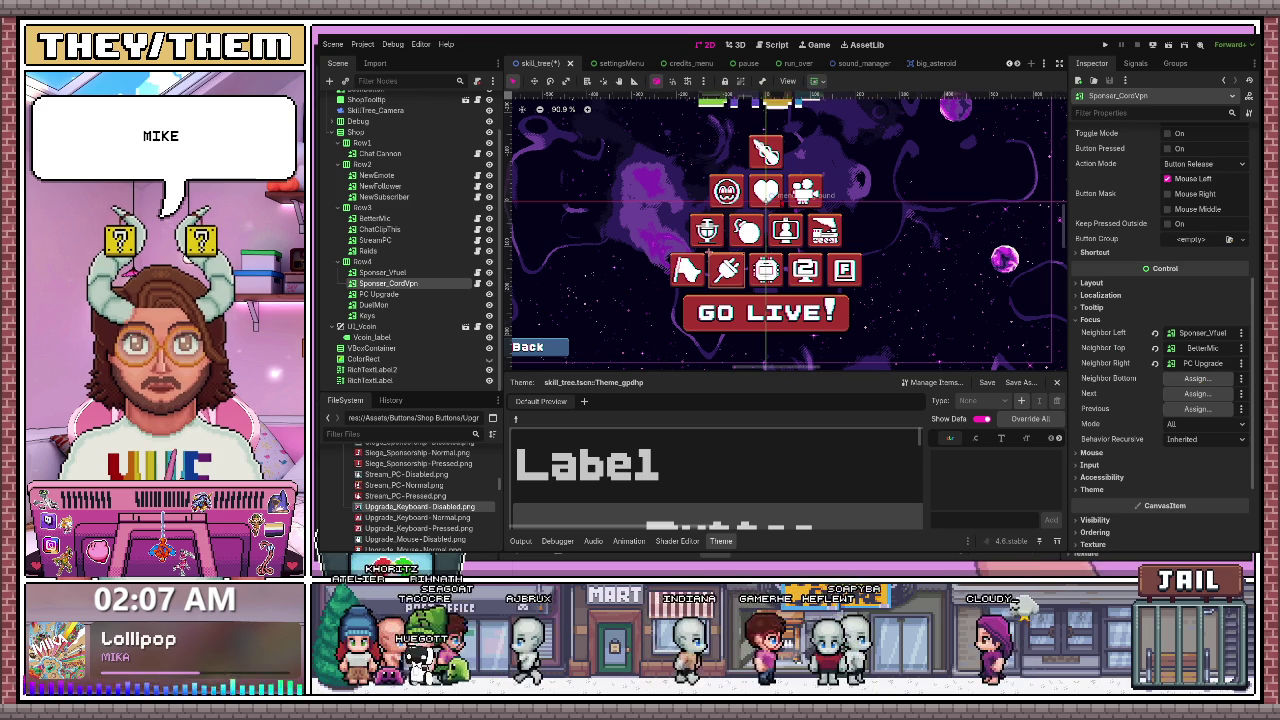
left_click(762, 264)
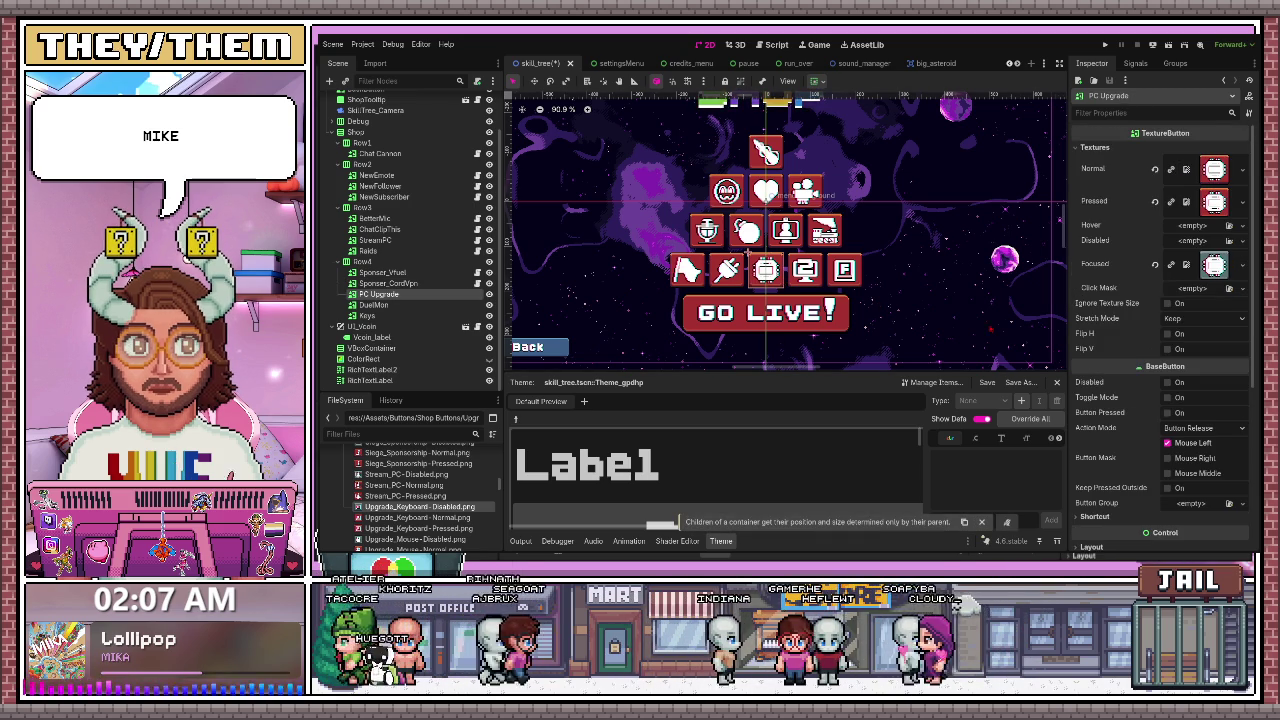
- Set PC Upgrade's focus neighbours: Sponser_CordVpn left, ChatClipThis top, DuelMon right, GoLive bottom
left_click(724, 266)
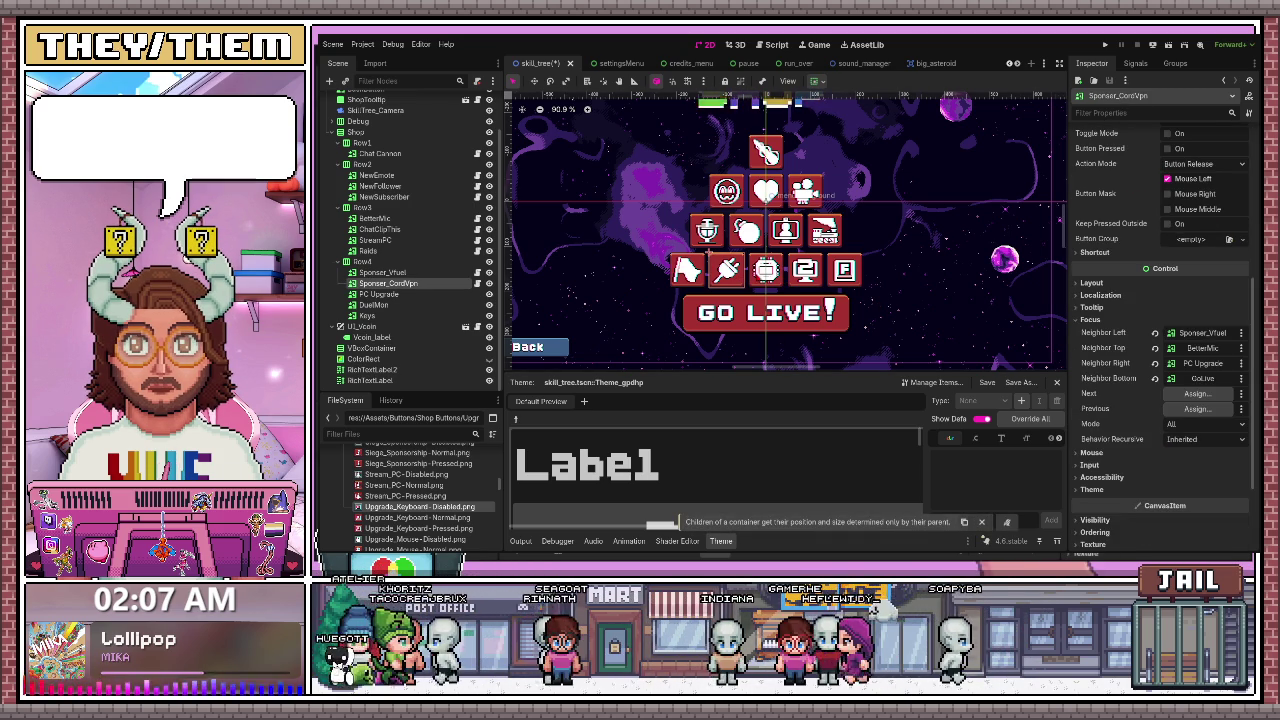
left_click(762, 264)
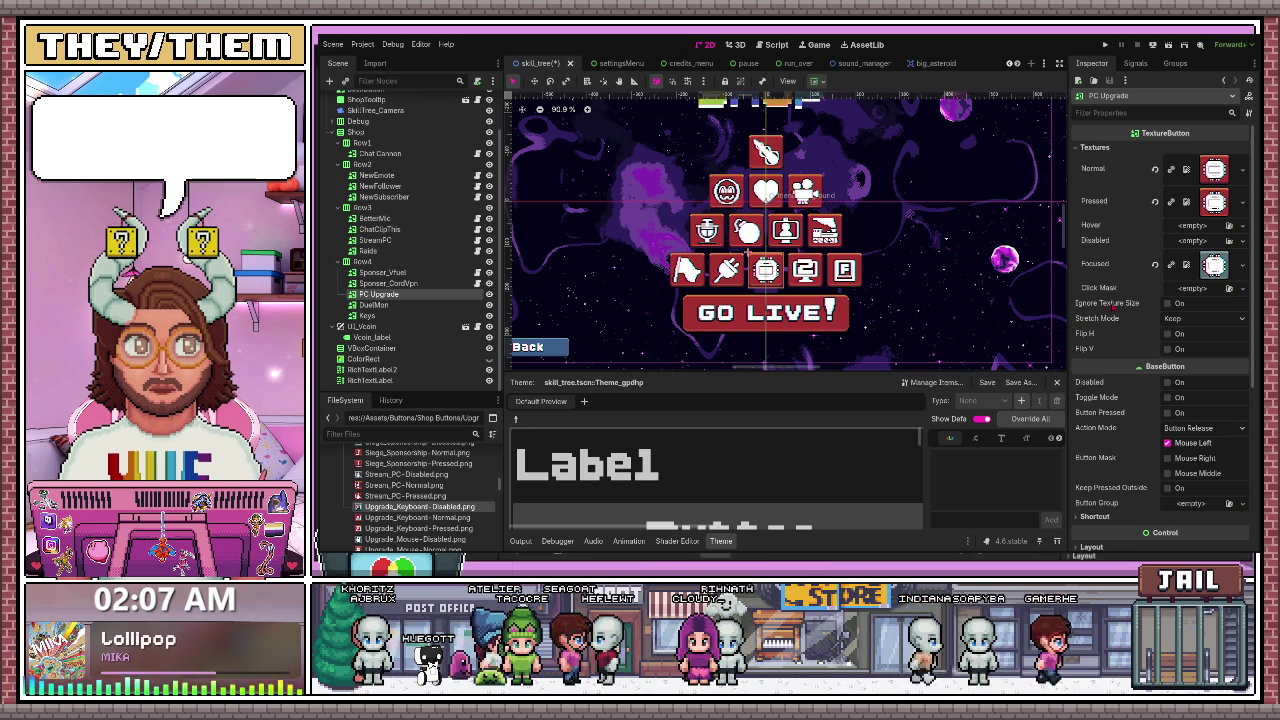
scroll(1115, 320, "down", 5)
scroll(1118, 330, "up", 5)
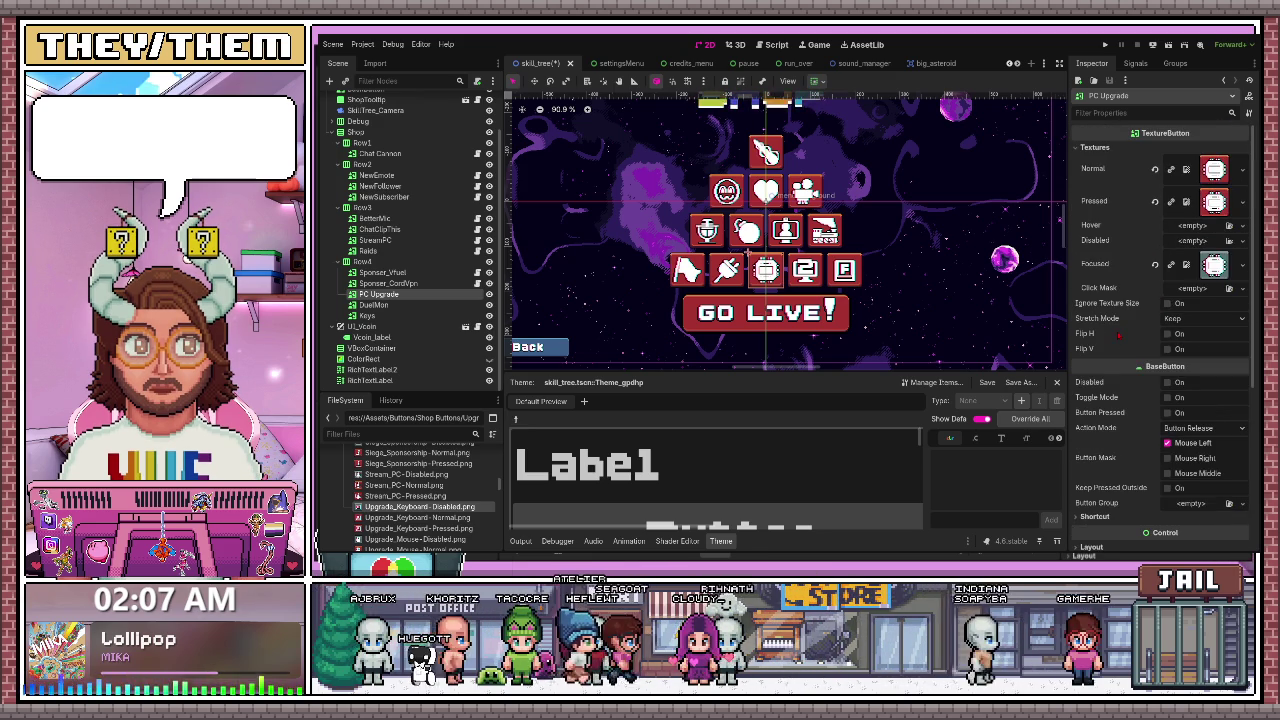
scroll(1117, 337, "down", 5)
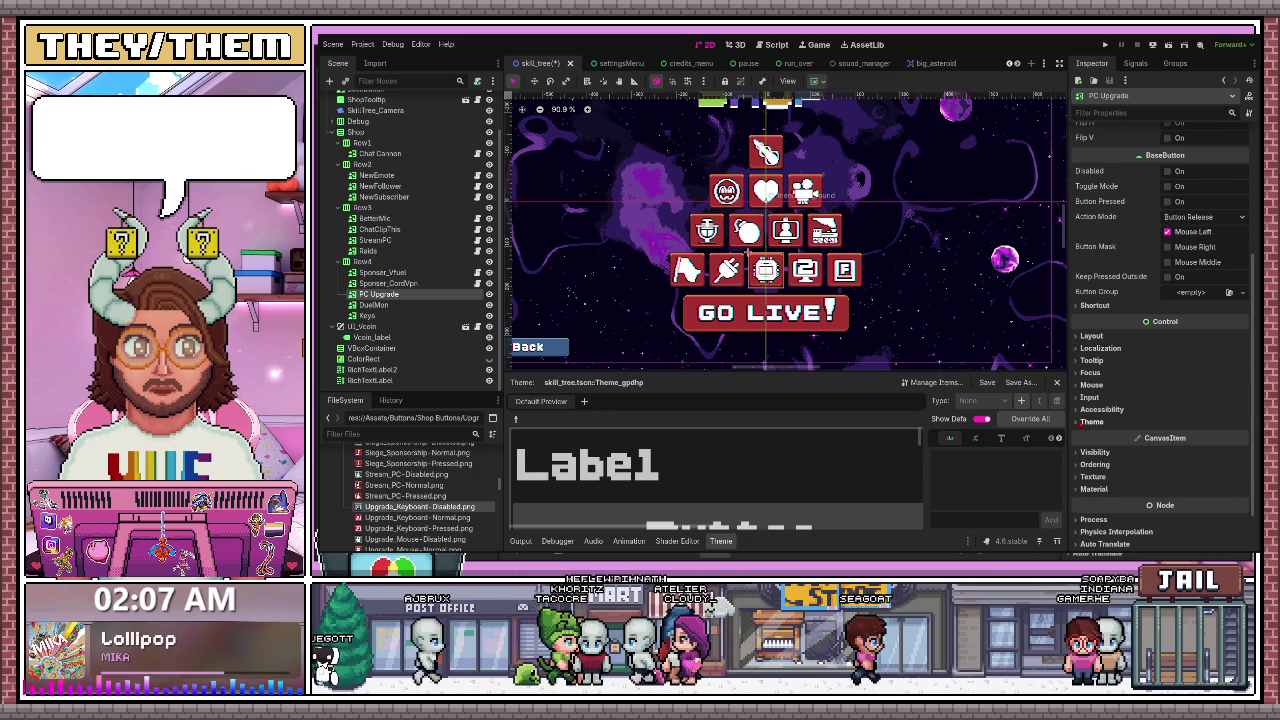
left_click(1088, 372)
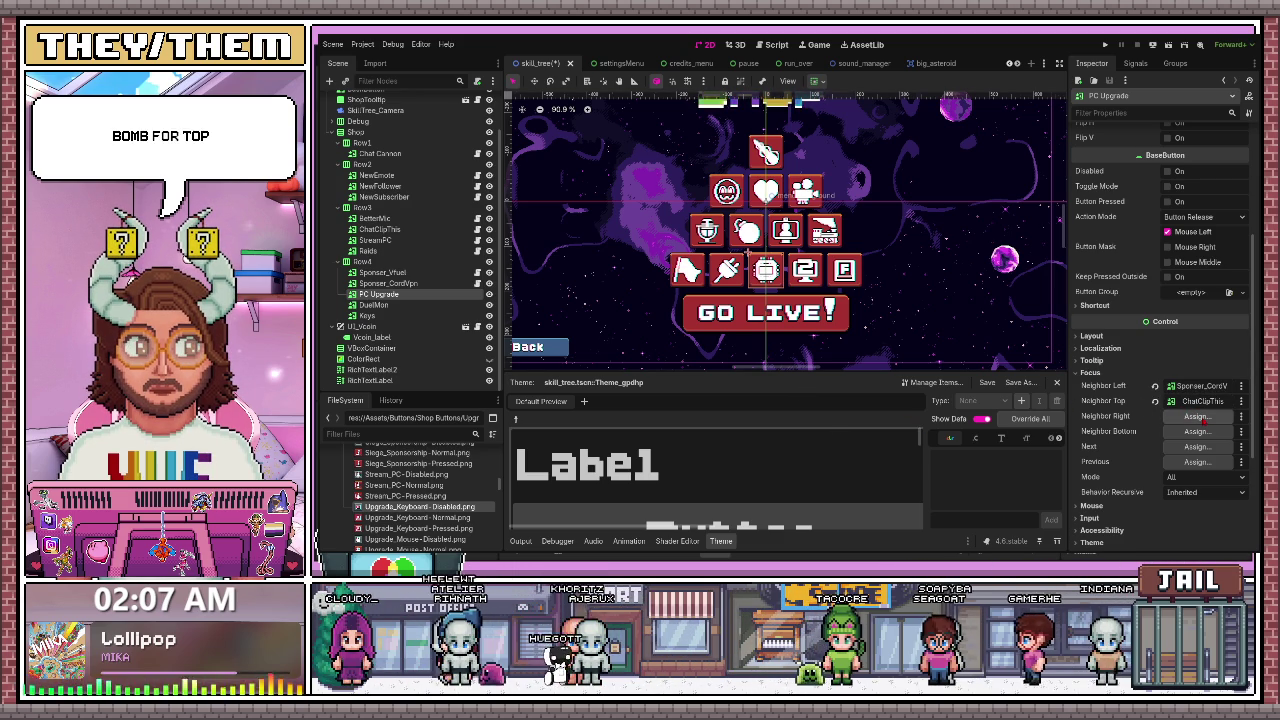
left_click(1196, 415)
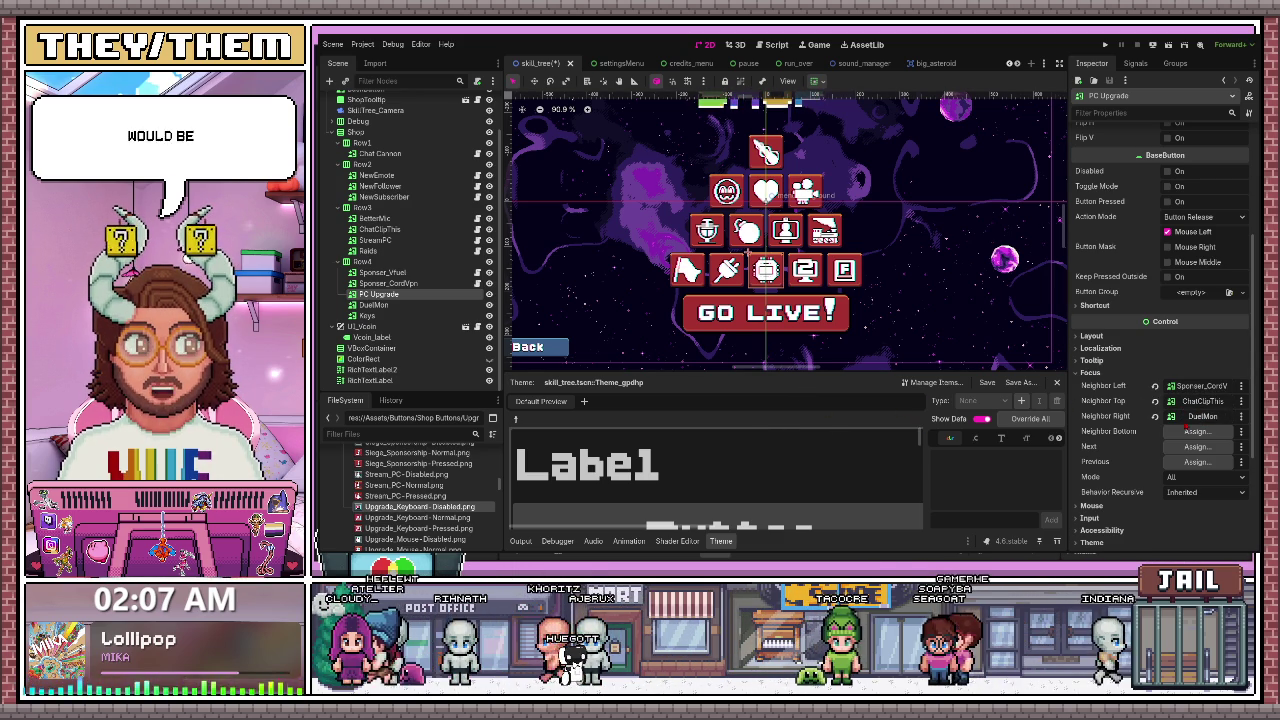
left_click(1196, 431)
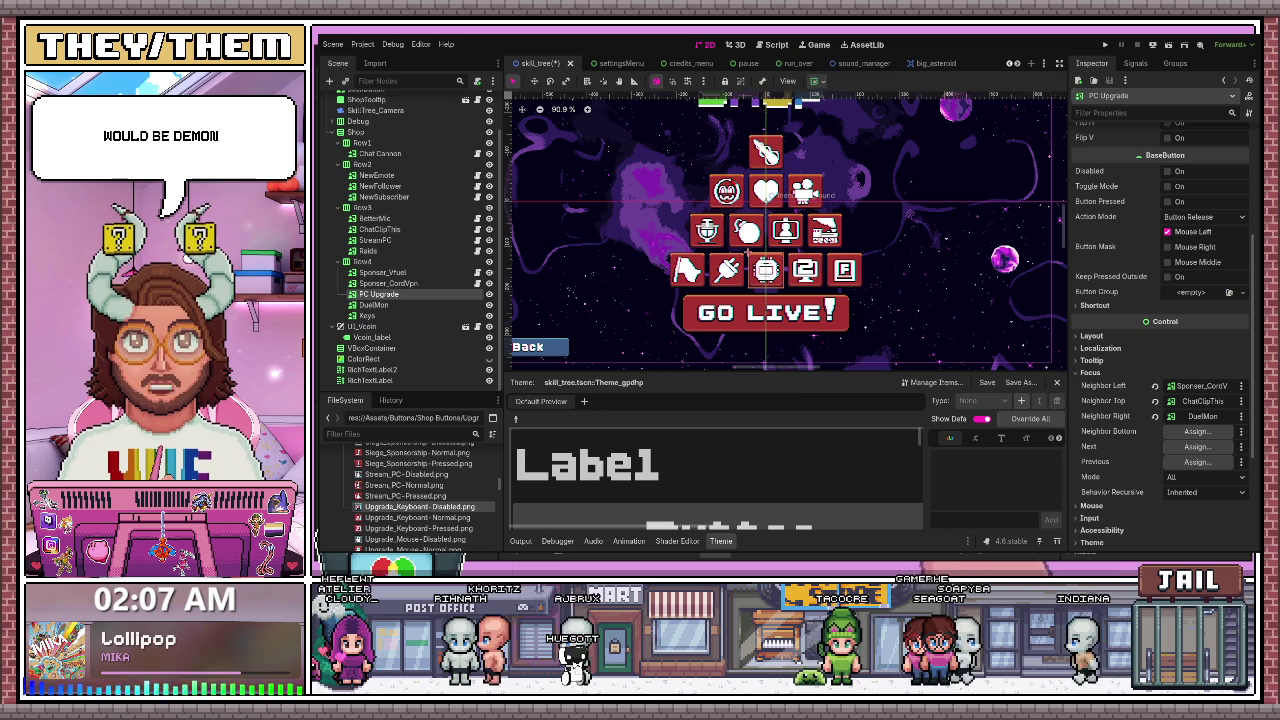
left_click(792, 260)
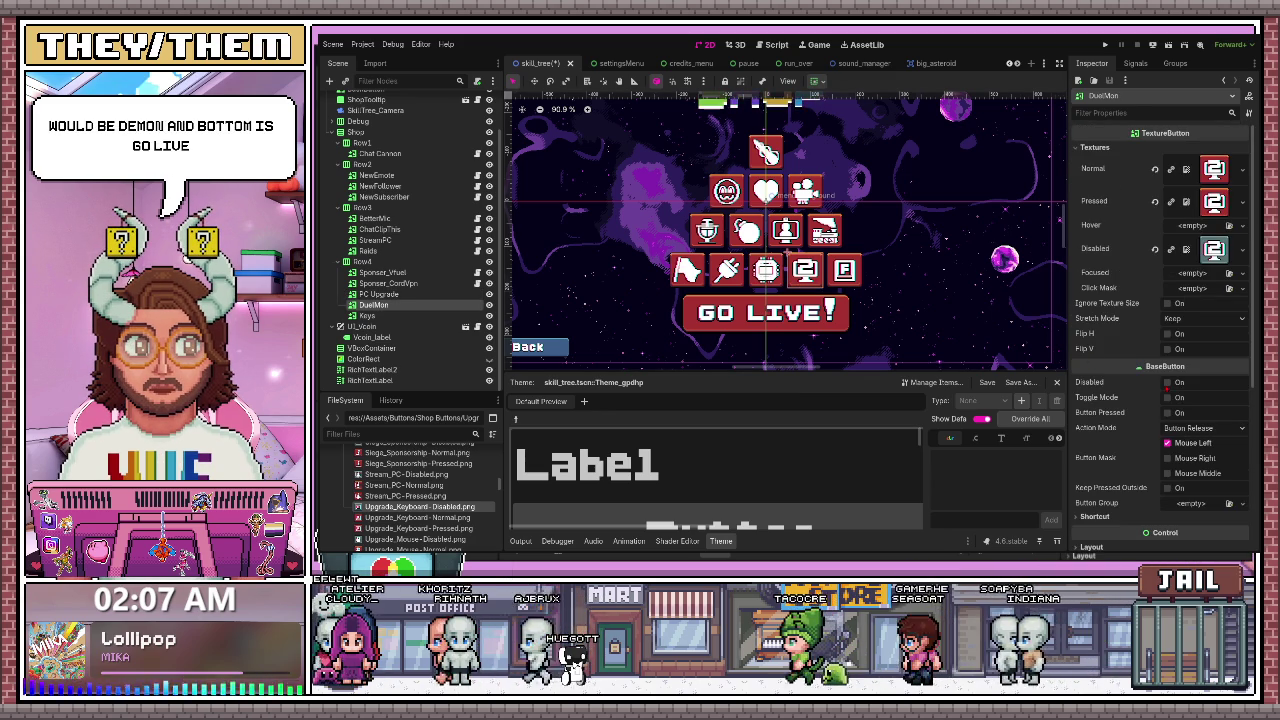
- Assign DuelMon's focus neighbours: PC Upgrade left, StreamPC top, Keys right, GoLive bottom
scroll(1076, 320, "down", 5)
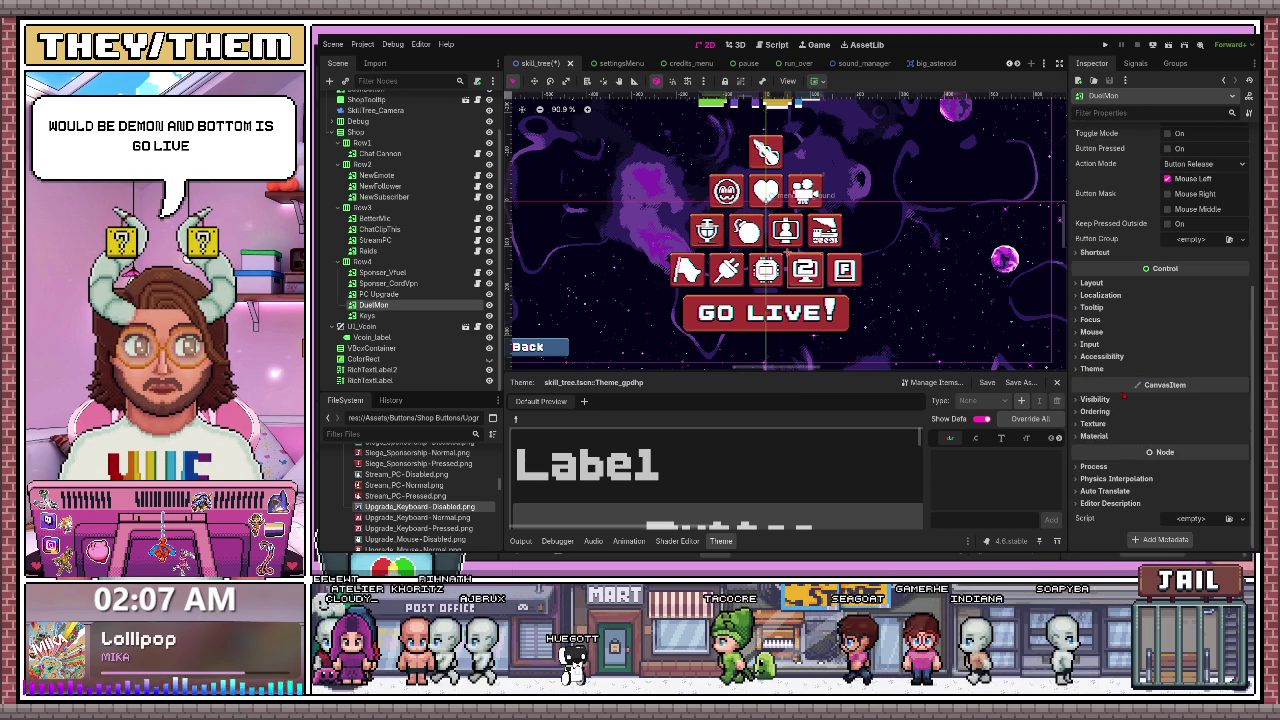
left_click(1086, 320)
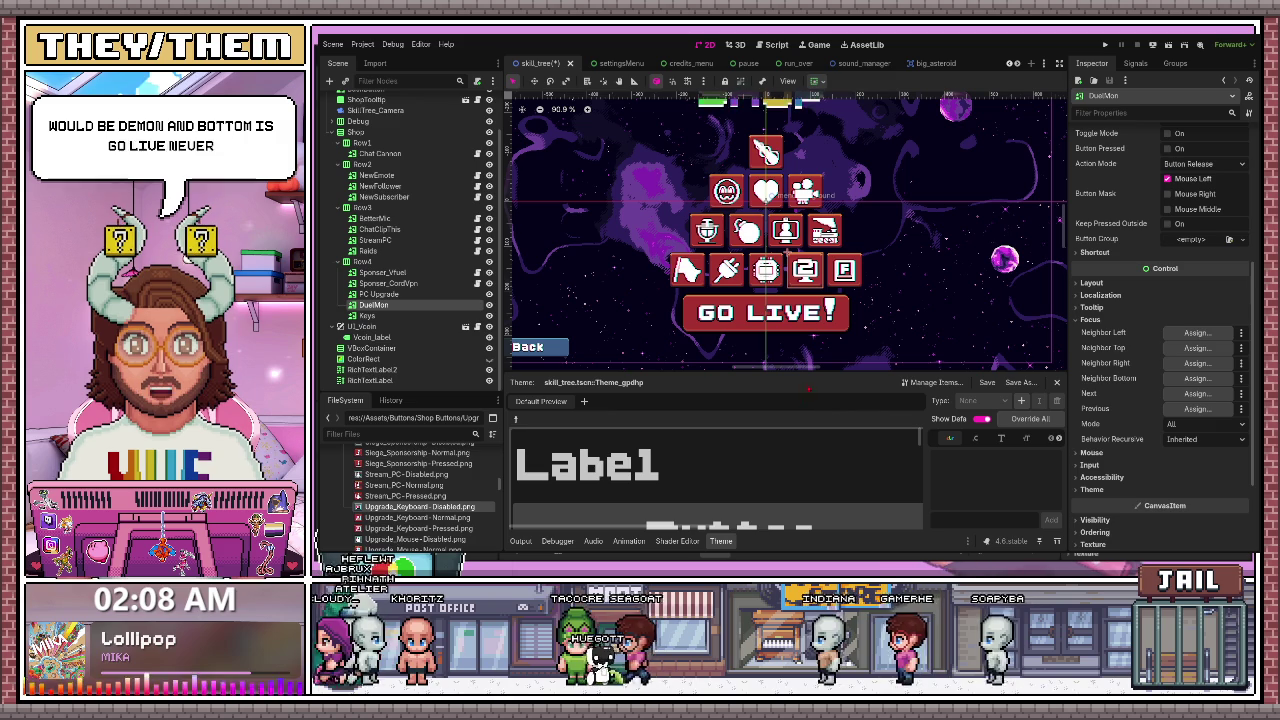
left_click_drag(784, 410, 1198, 333)
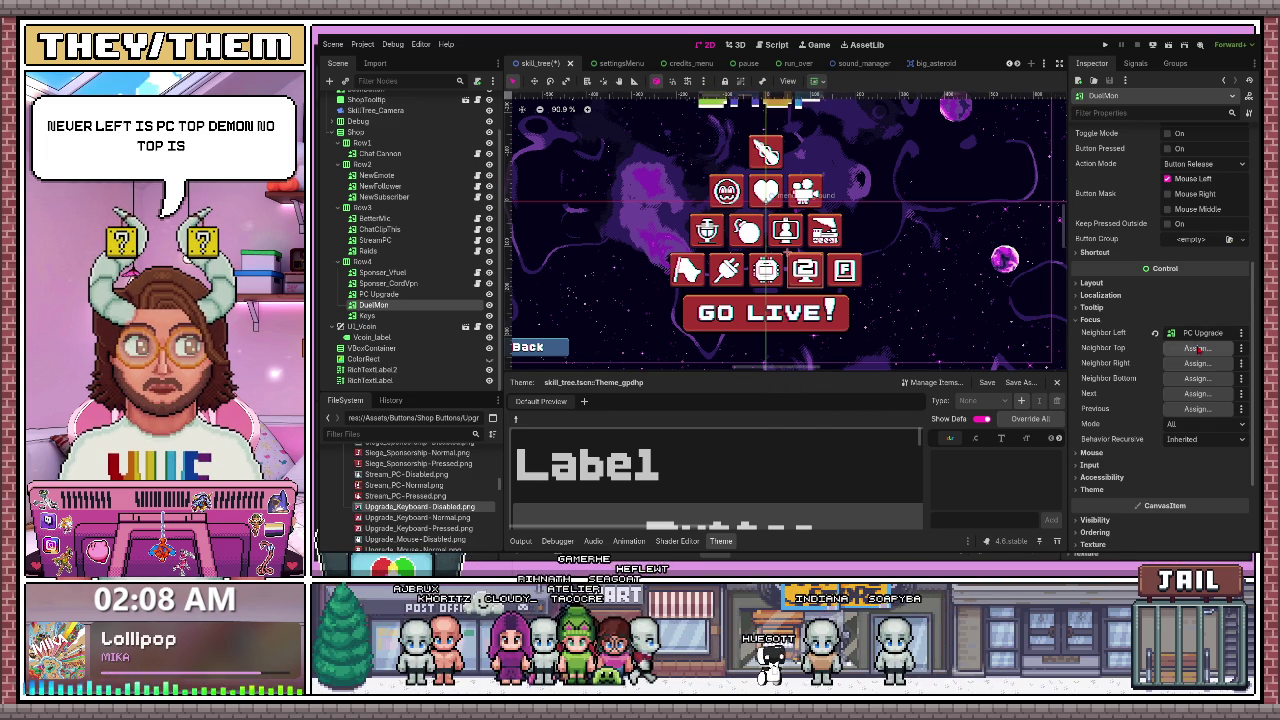
left_click_drag(1199, 348, 1199, 348)
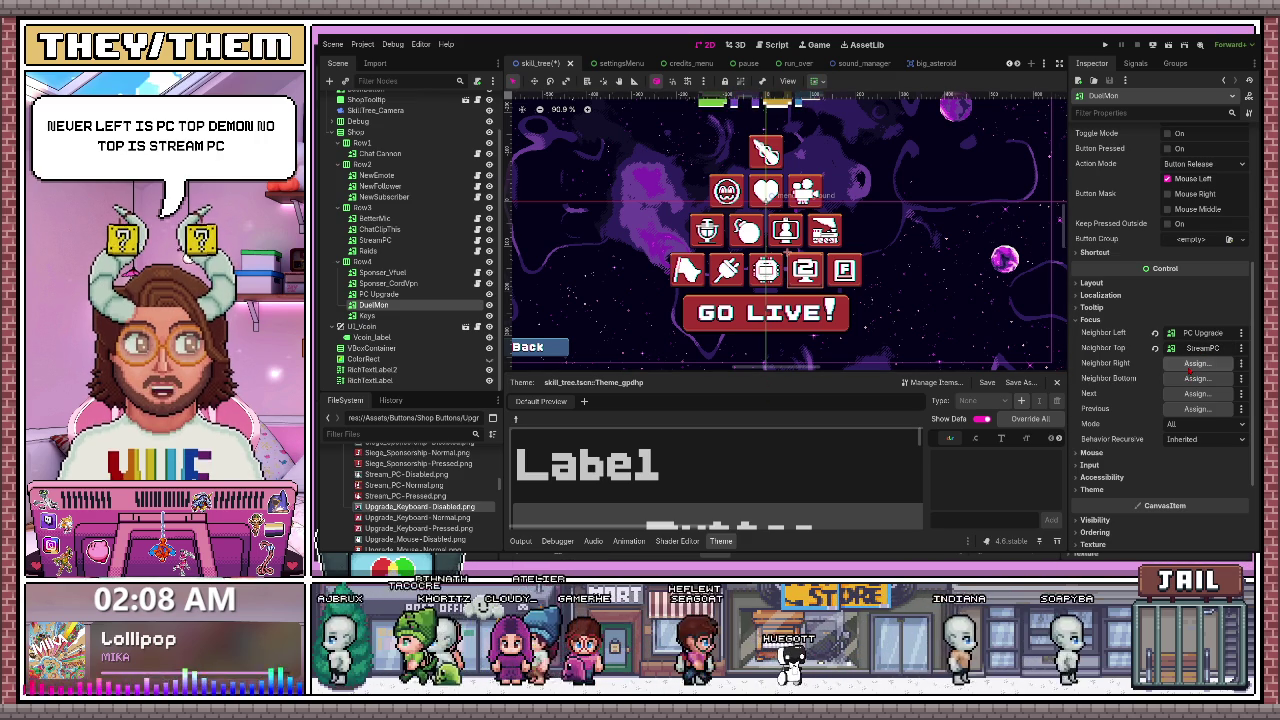
left_click_drag(367, 315, 1199, 363)
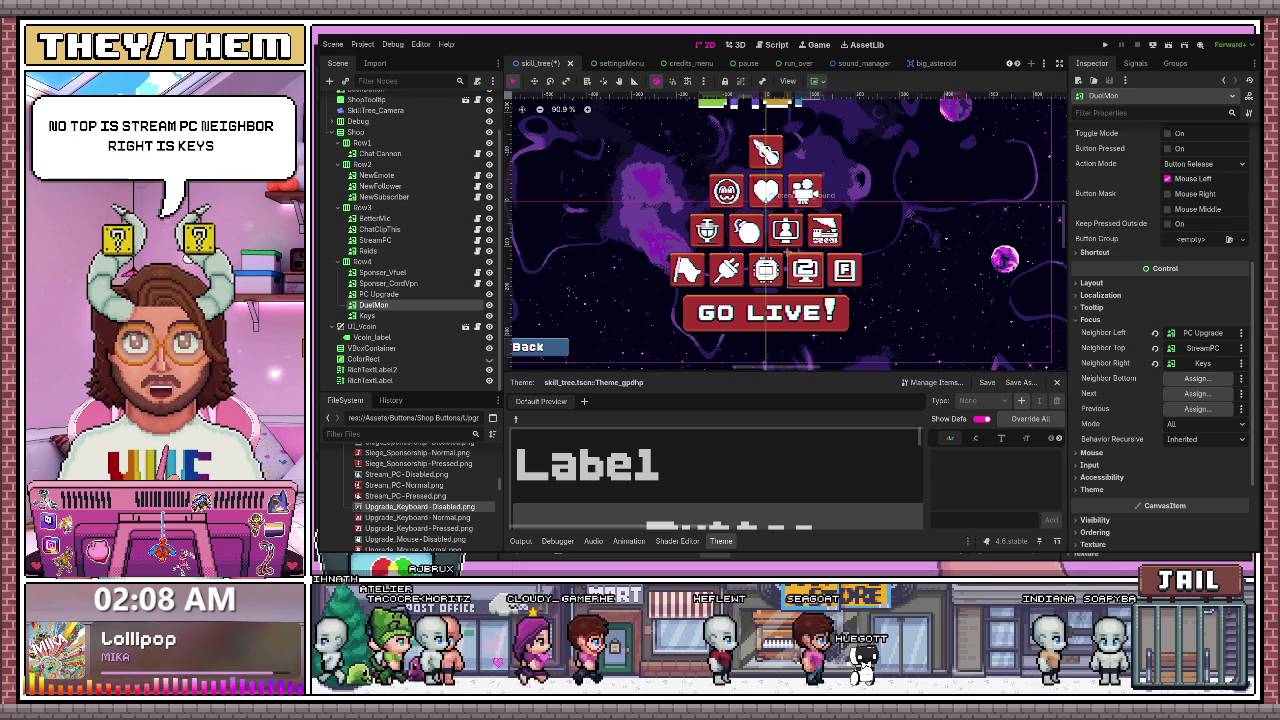
left_click_drag(370, 326, 1199, 378)
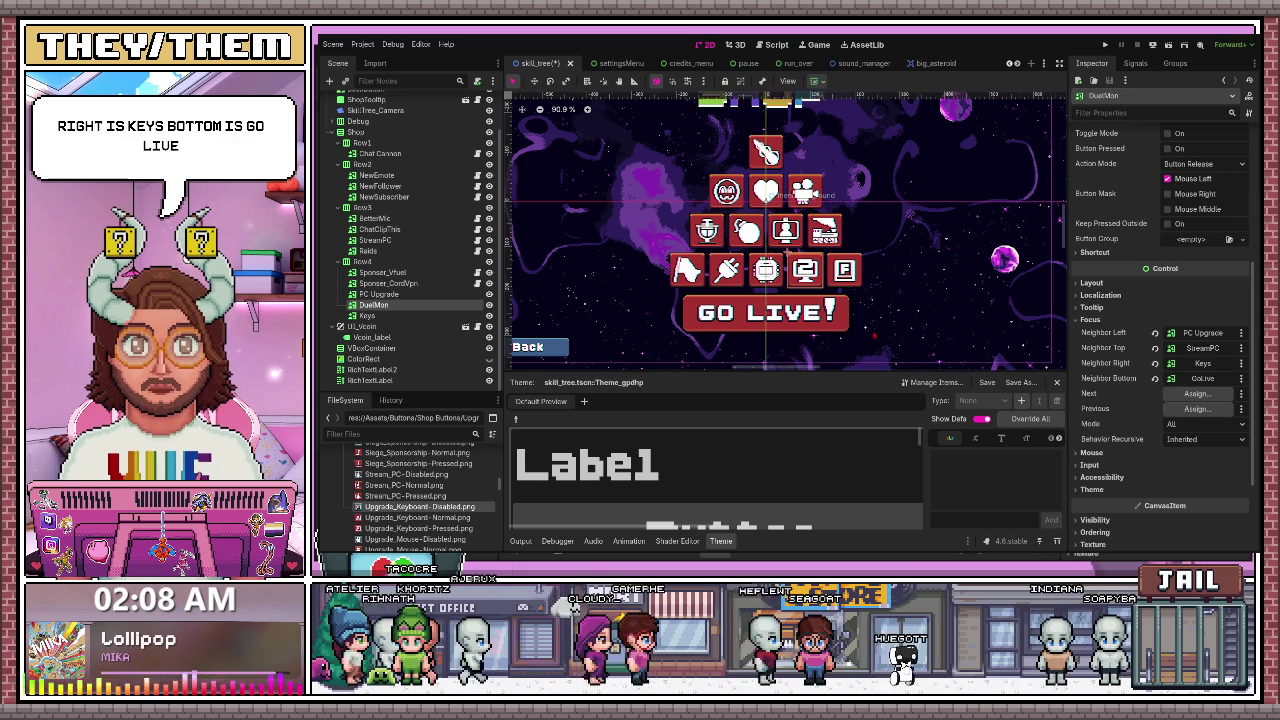
left_click(367, 315)
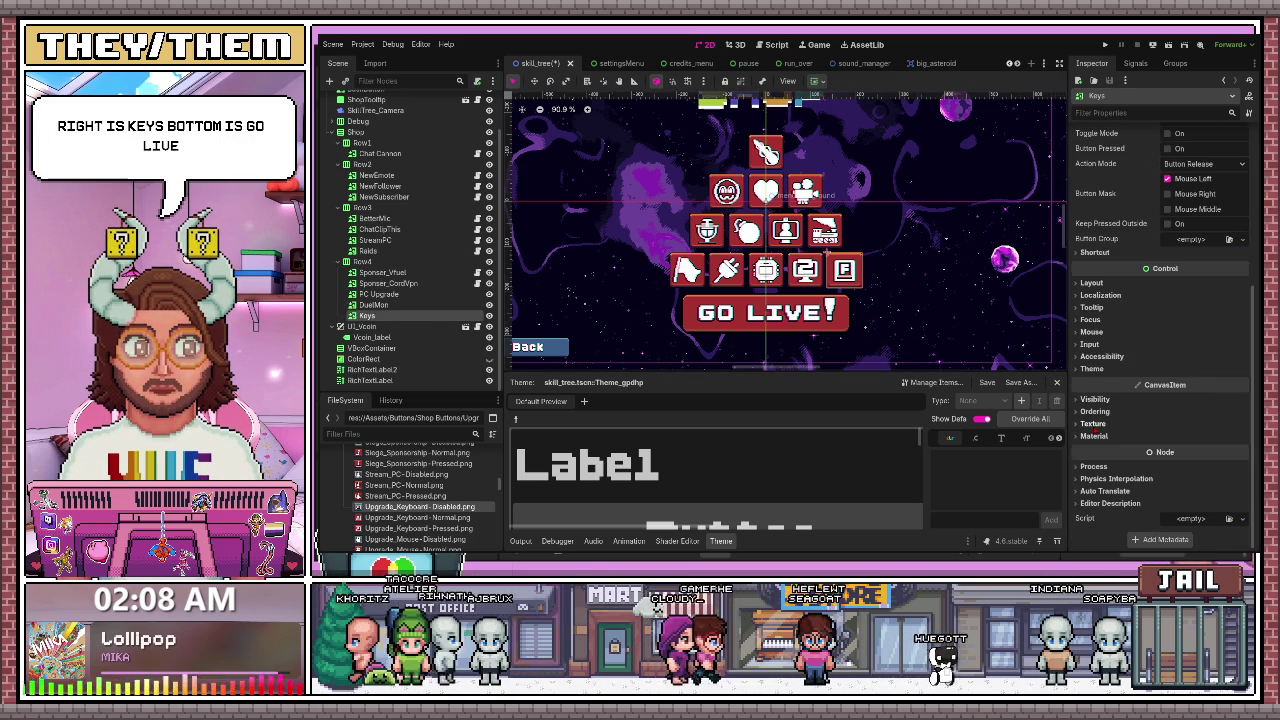
- Give Keys Raids as top and Sponser_Vfuel as right focus neighbour, then select GoLive
left_click(1090, 320)
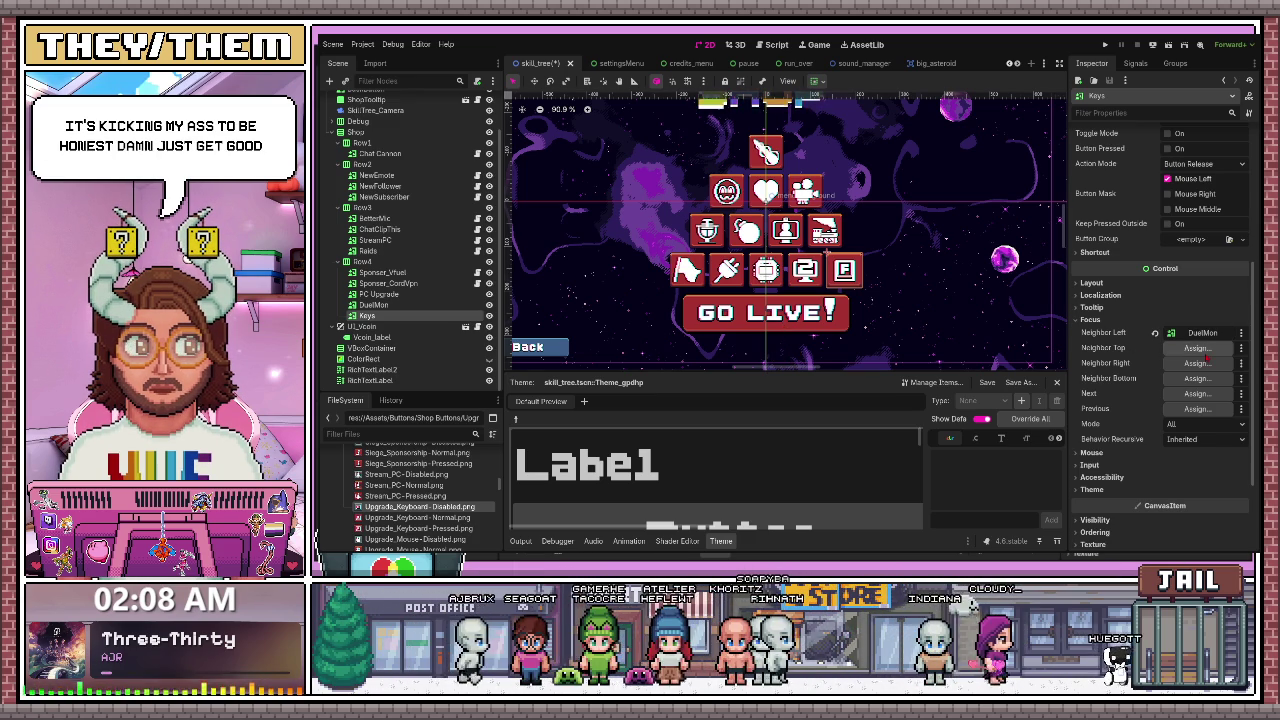
left_click_drag(367, 251, 1197, 347)
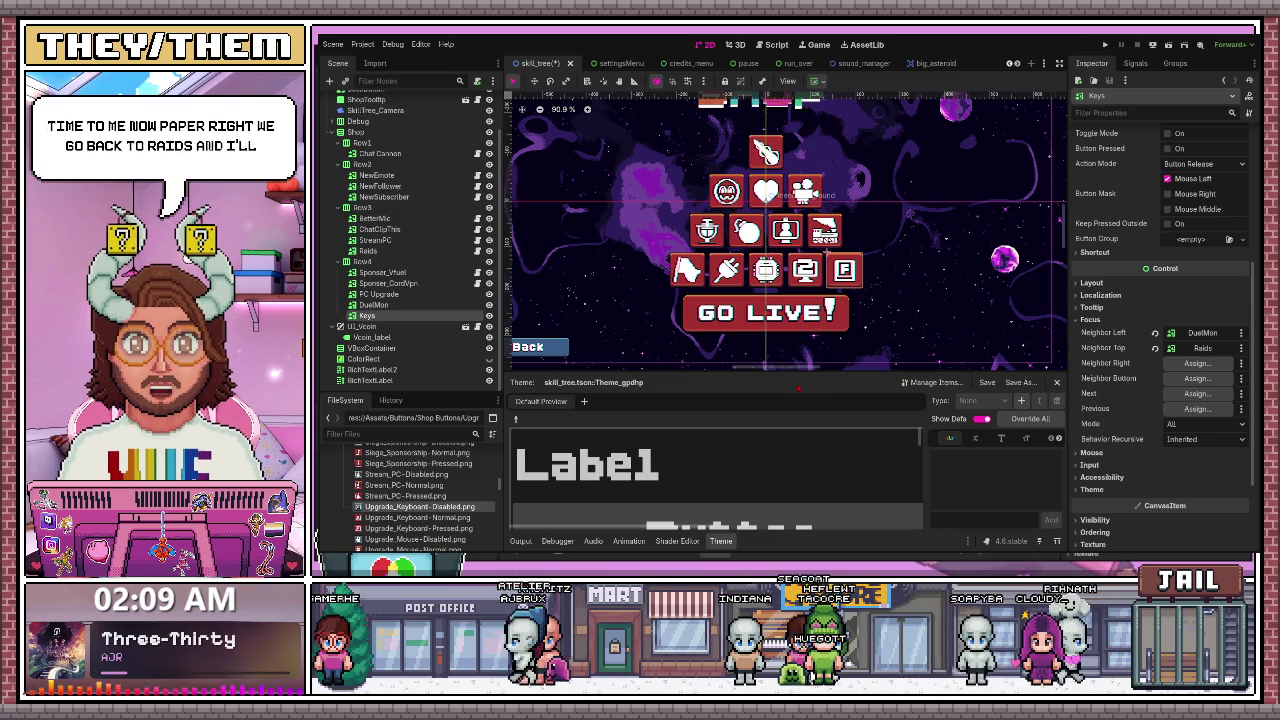
left_click_drag(383, 272, 1197, 363)
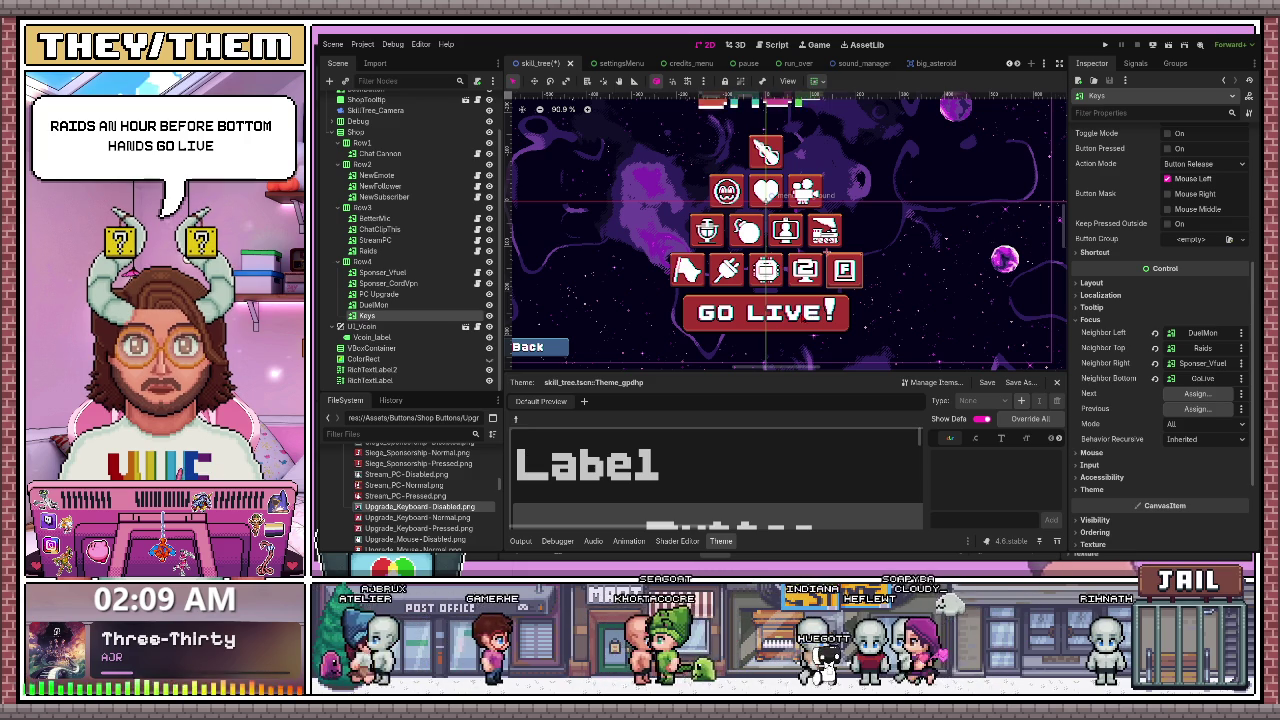
left_click(1202, 378)
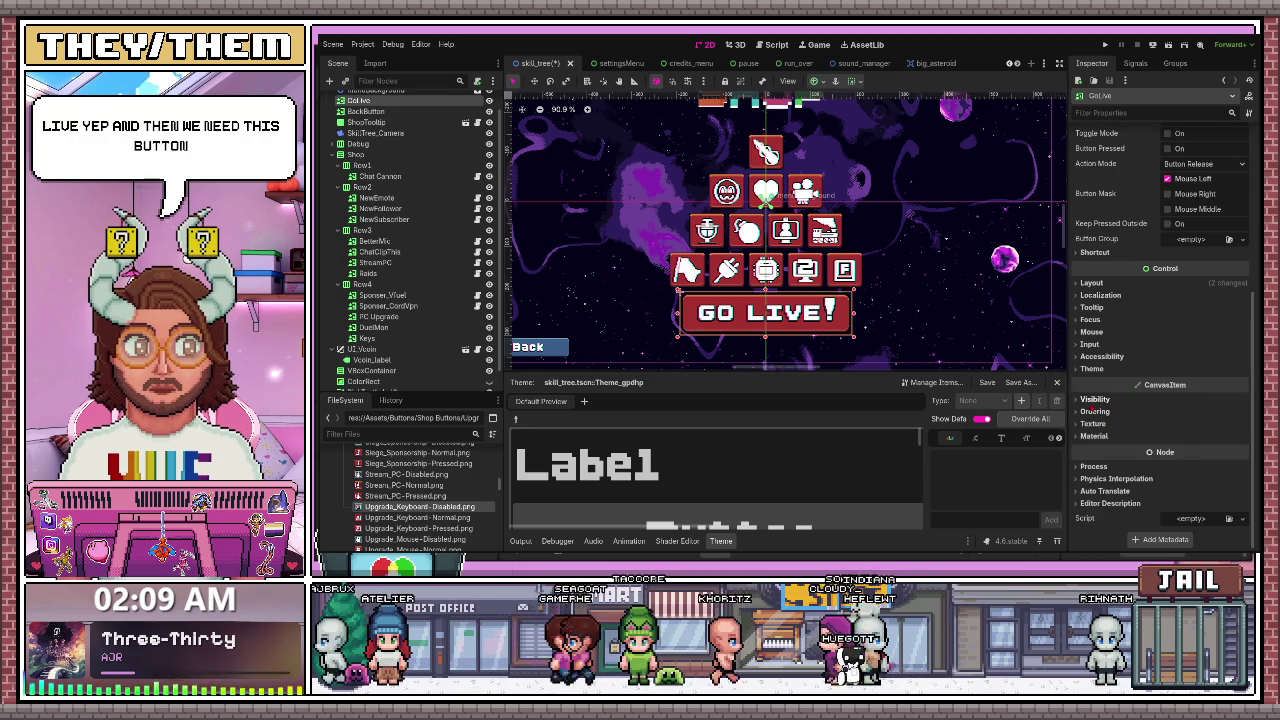
- Give GoLive PC Upgrade as its top focus neighbour and BackButton as its left
left_click(1080, 320)
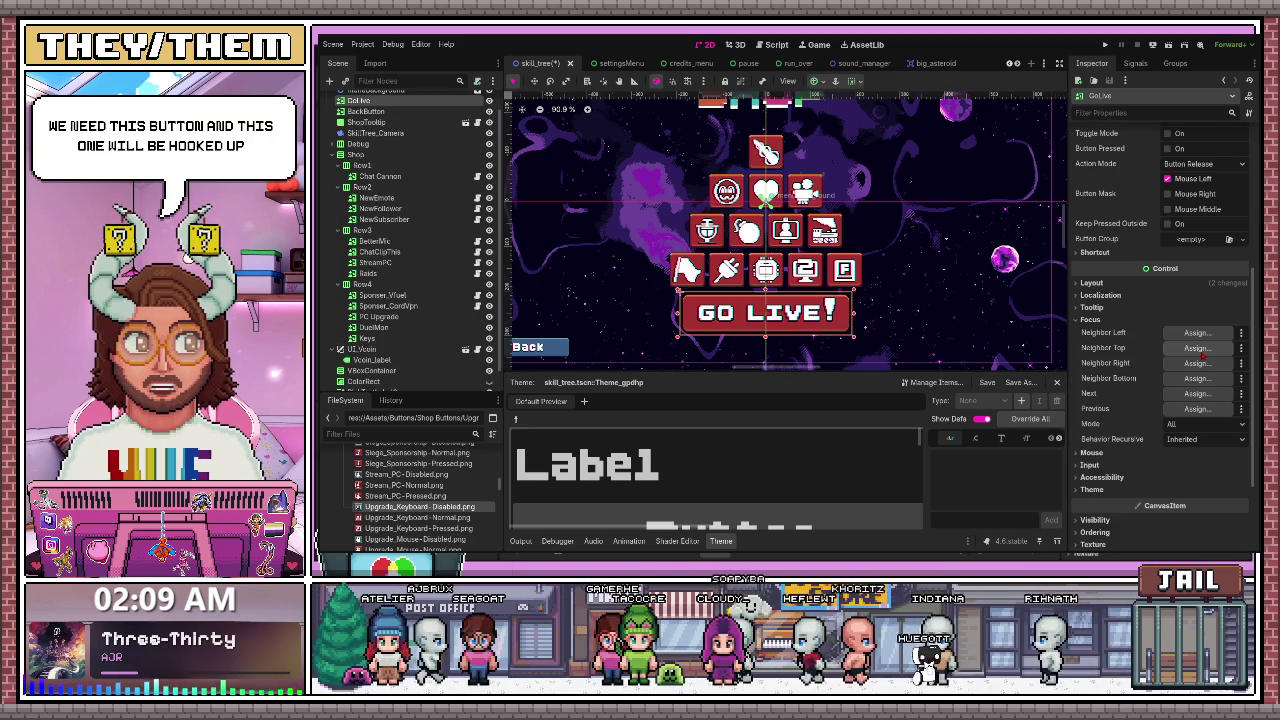
double_click(775, 405)
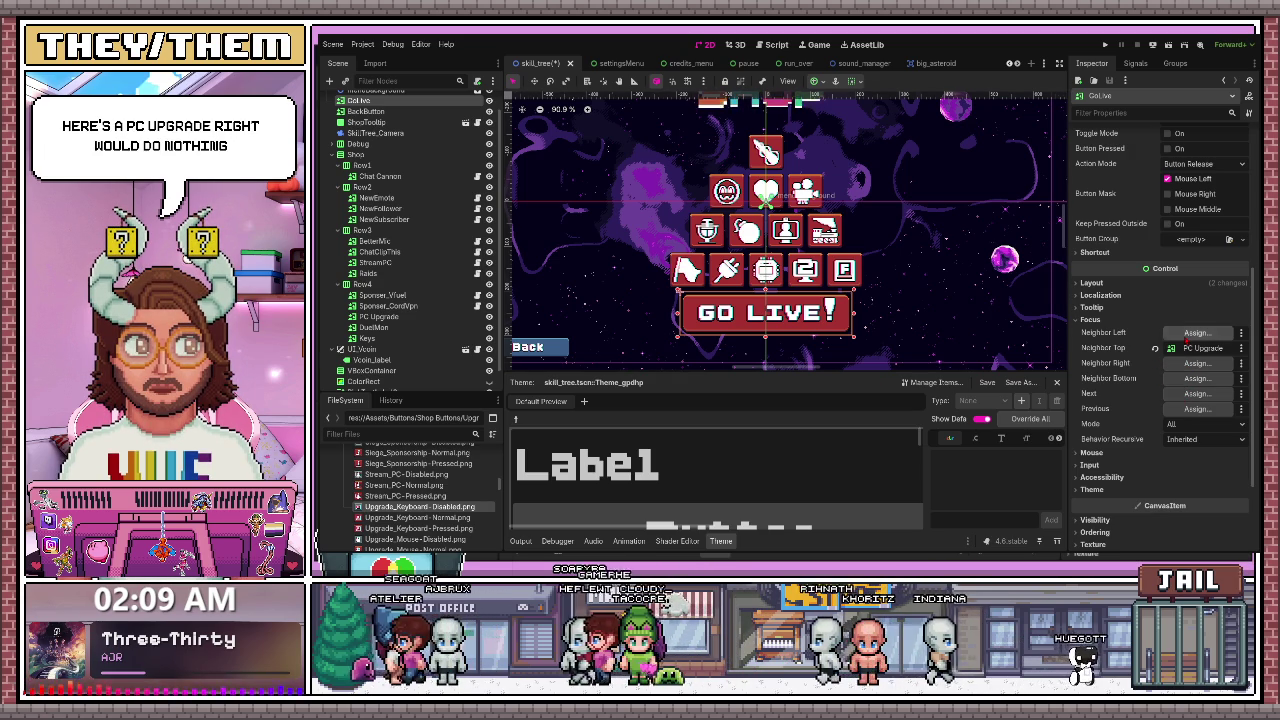
left_click_drag(366, 111, 1197, 332)
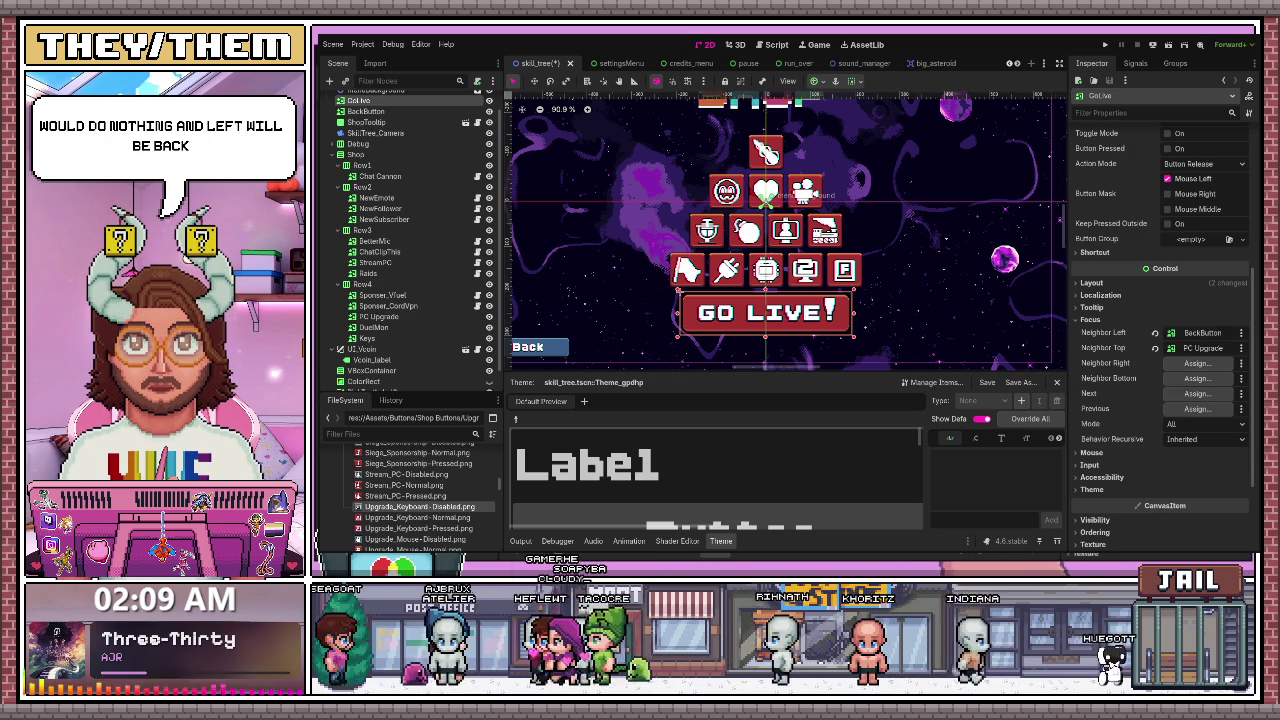
scroll(424, 369, "down", 1)
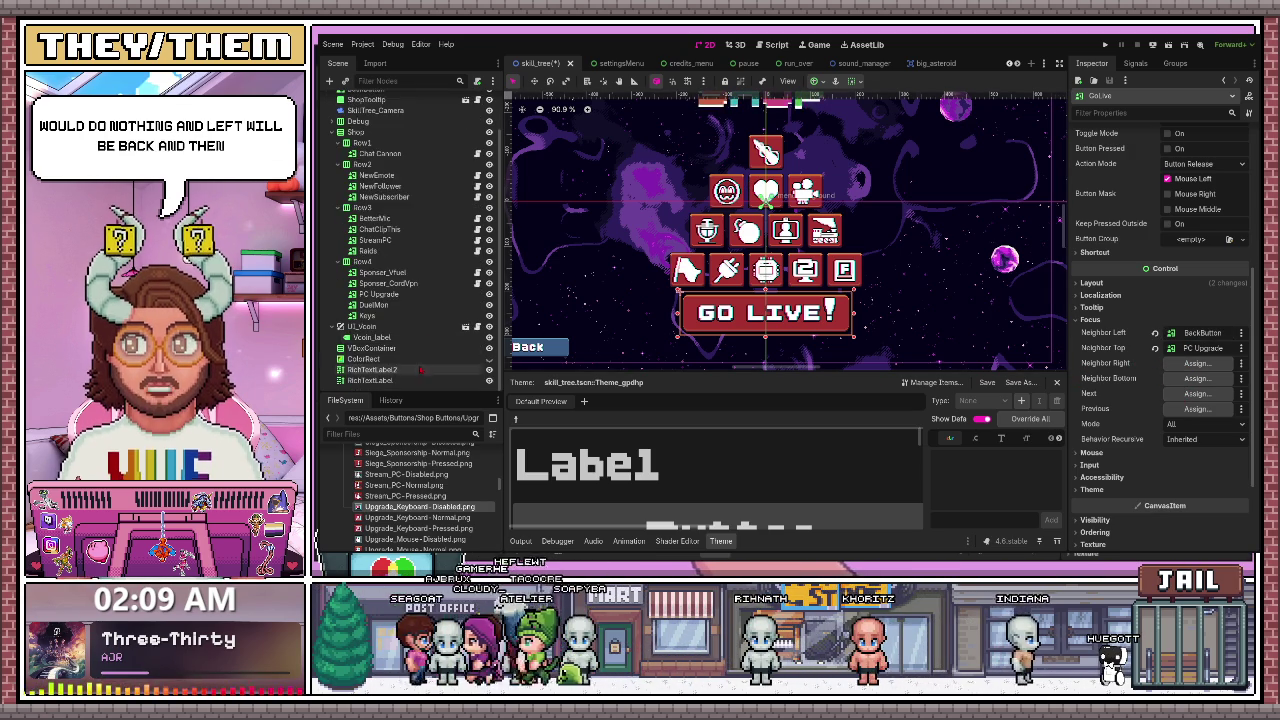
scroll(420, 300, "up", 2)
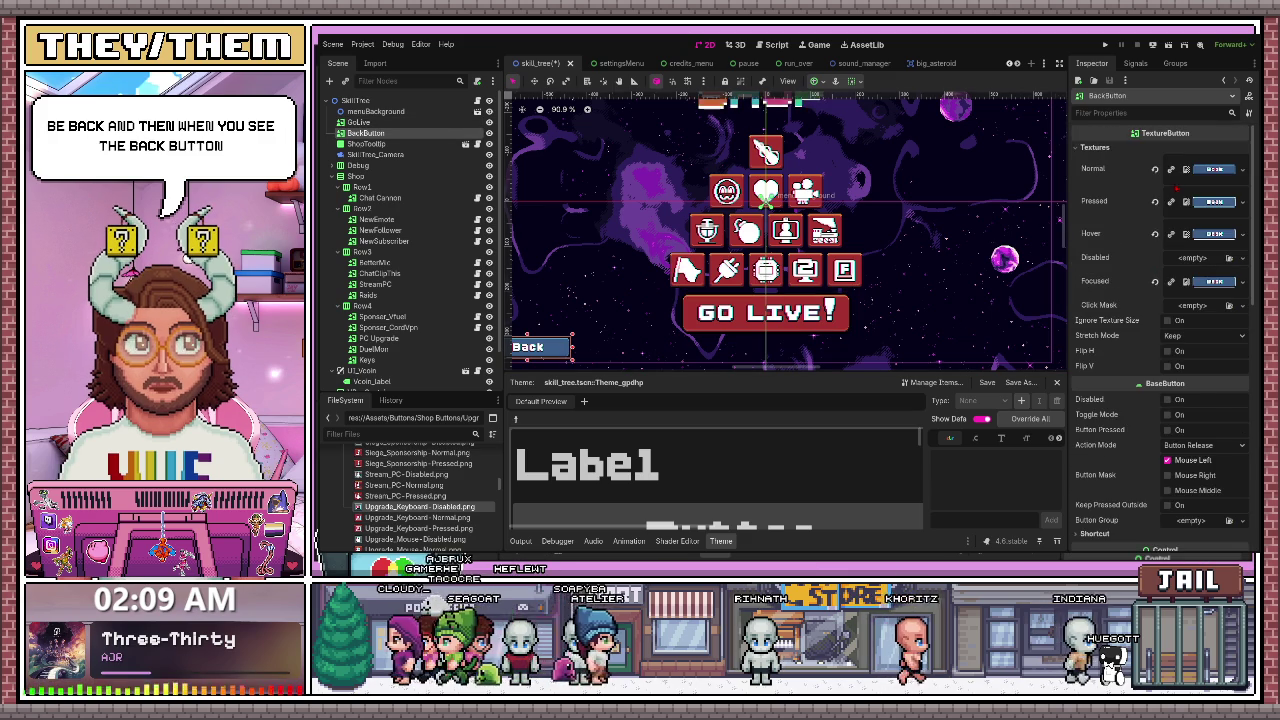
- Set BackButton as GoLive's bottom focus neighbour
scroll(1163, 349, "down", 6)
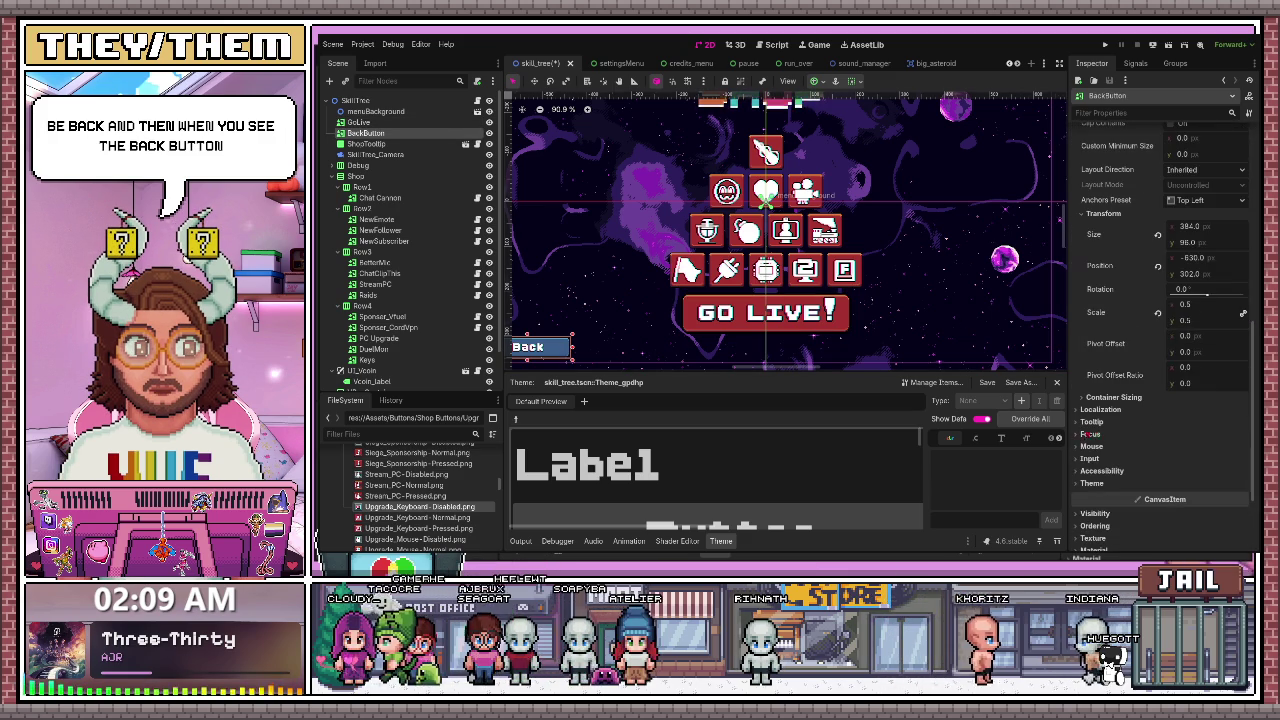
left_click(1088, 435)
scroll(1145, 435, "down", 2)
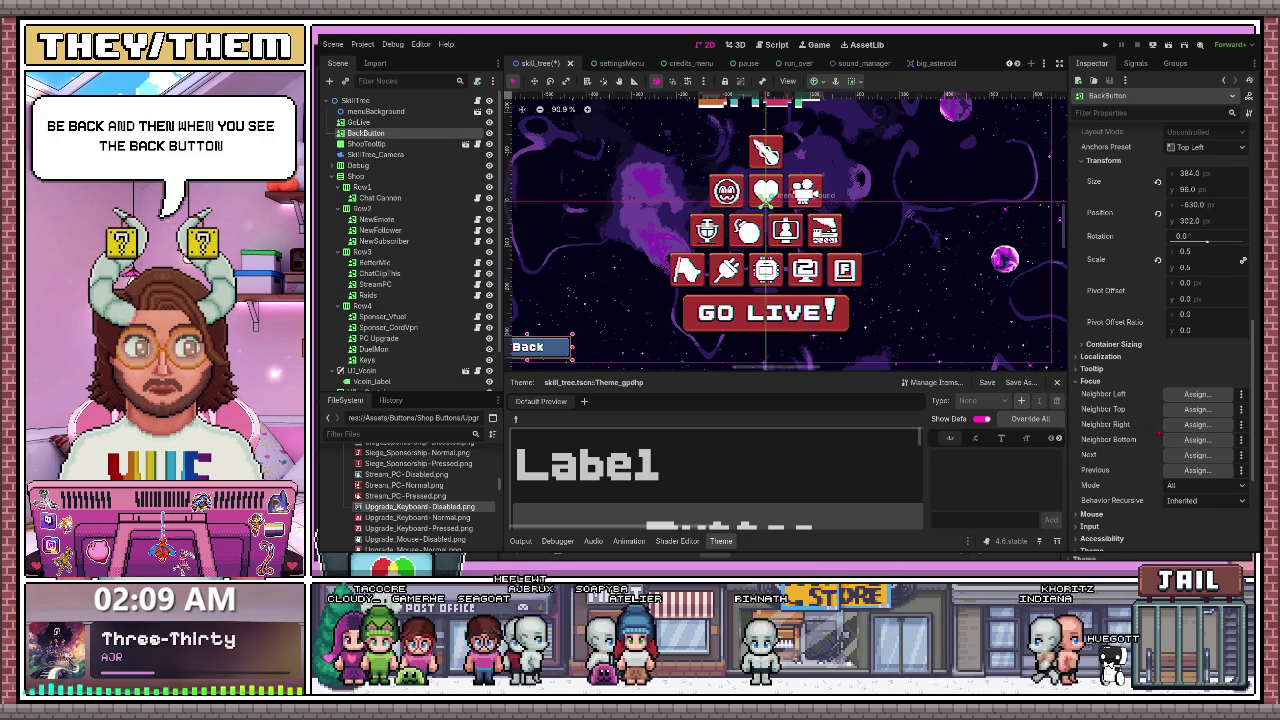
key("Up")
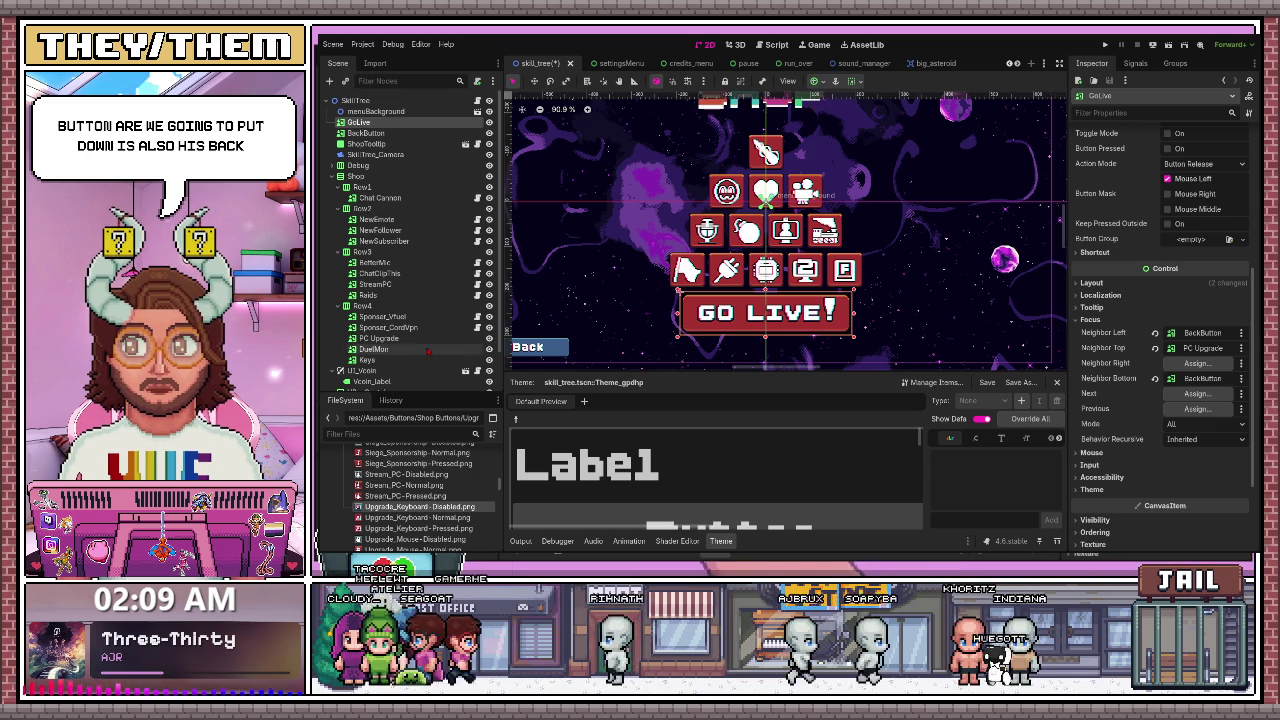
- Set GoLive as the Back button's top, right and bottom focus neighbours
scroll(410, 240, "down", 2)
left_click(545, 348)
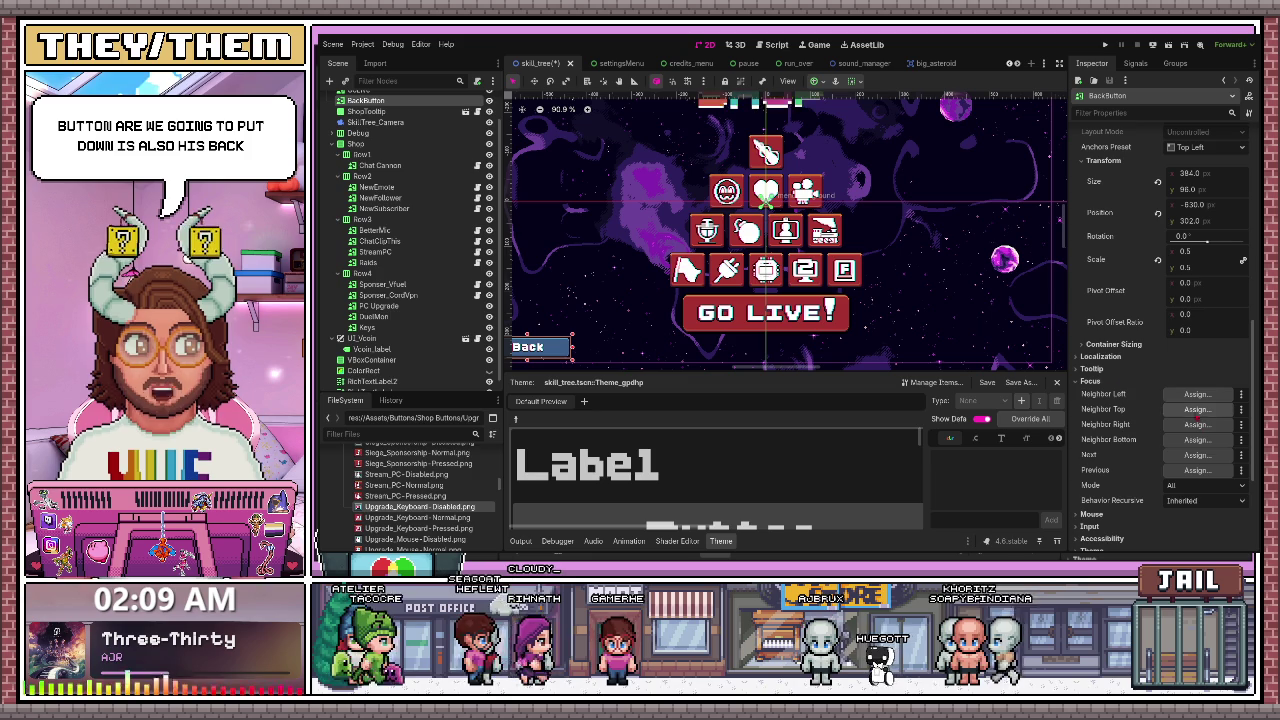
left_click(1197, 409)
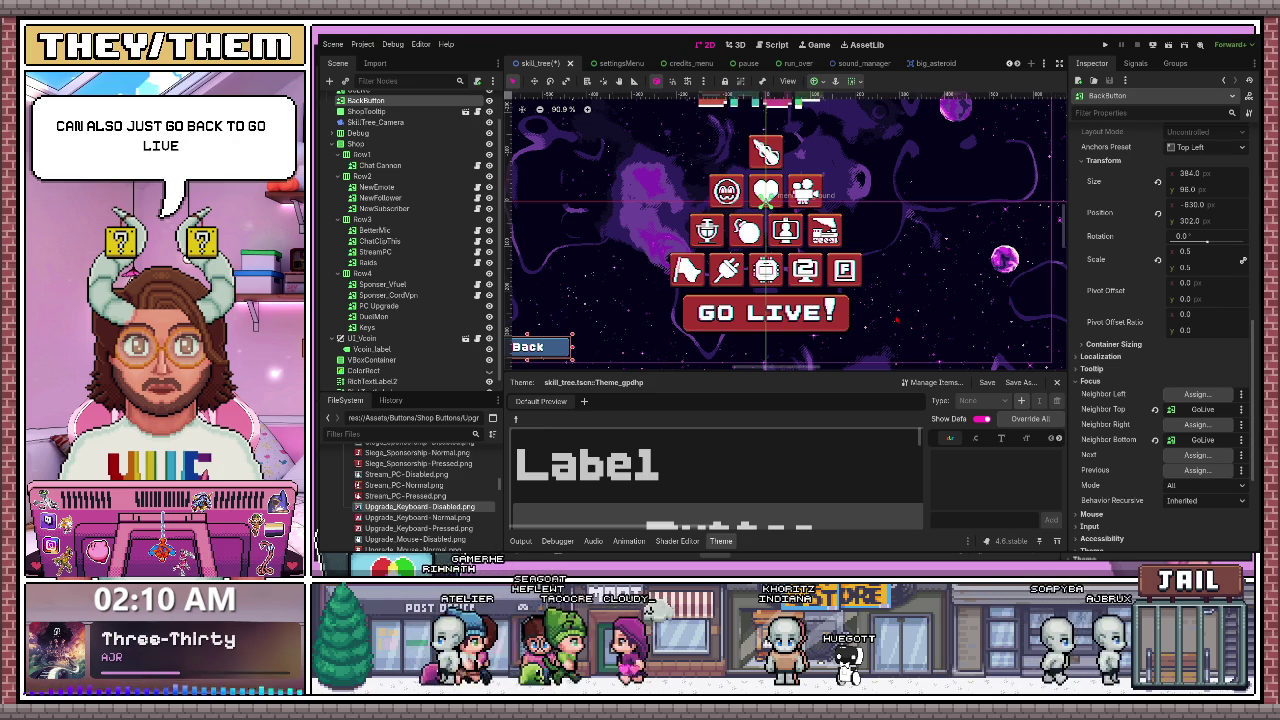
key("ctrl+v")
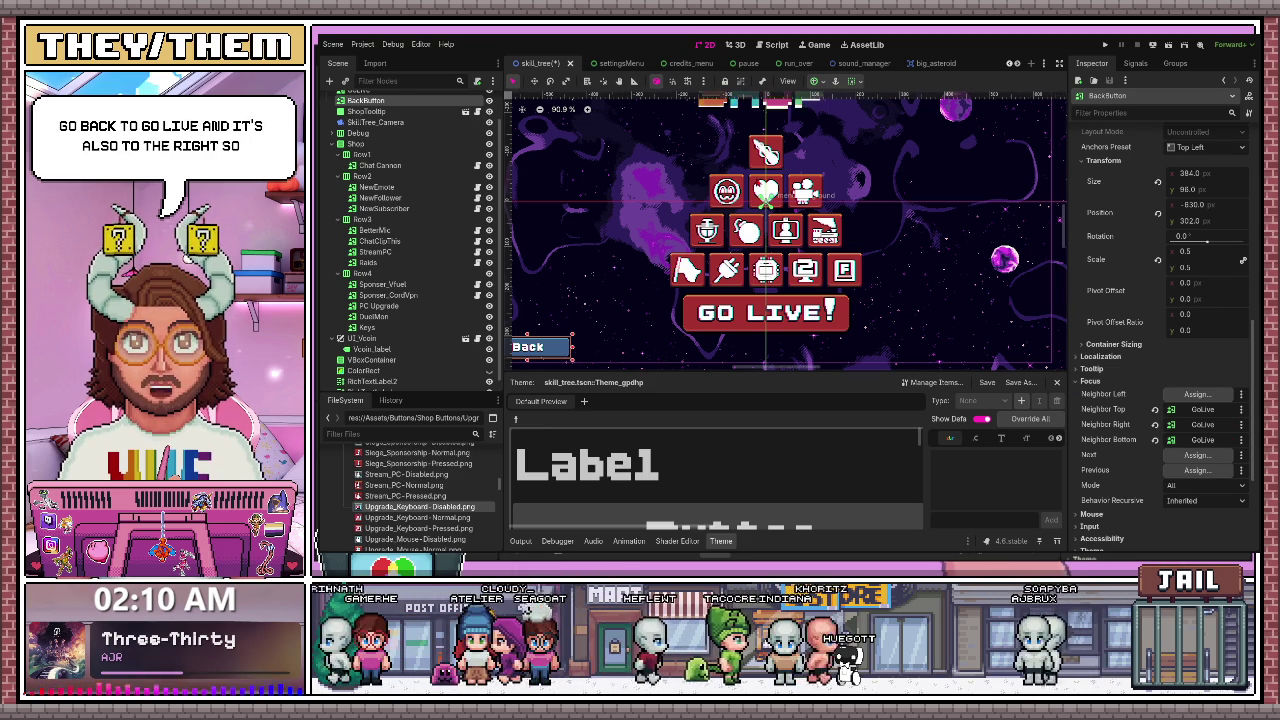
scroll(882, 328, "down", 3)
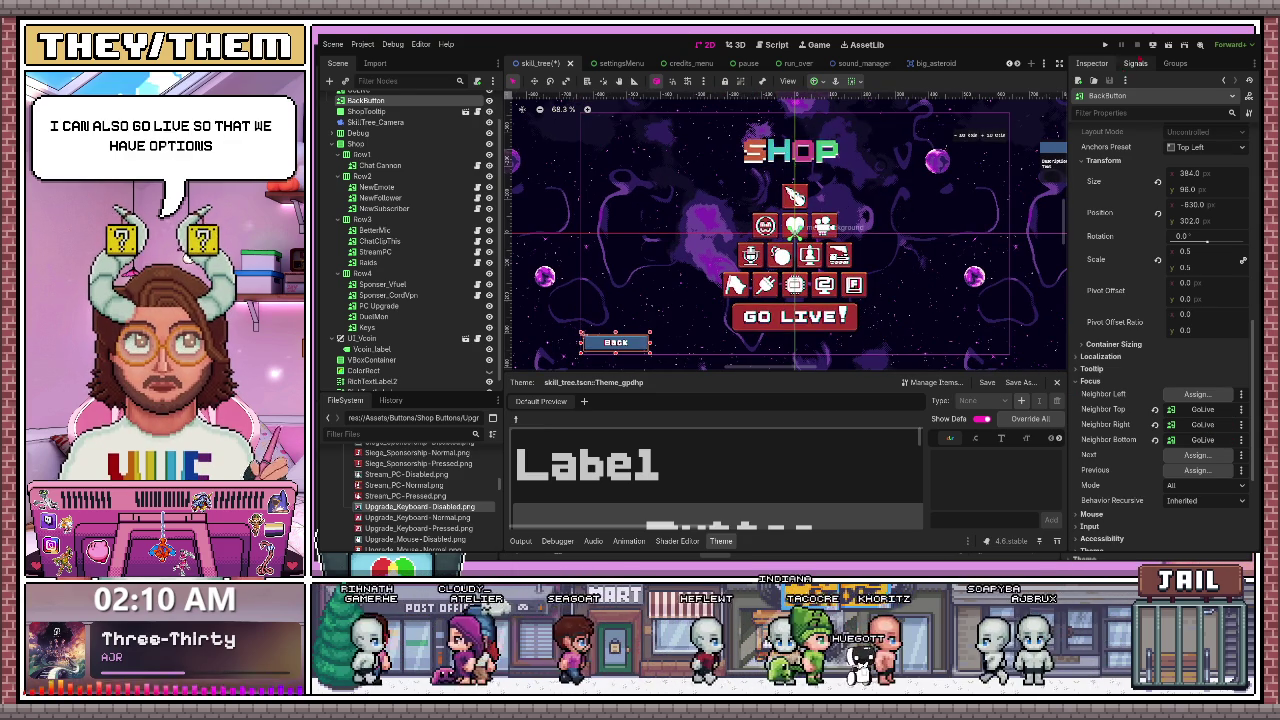
key("F5")
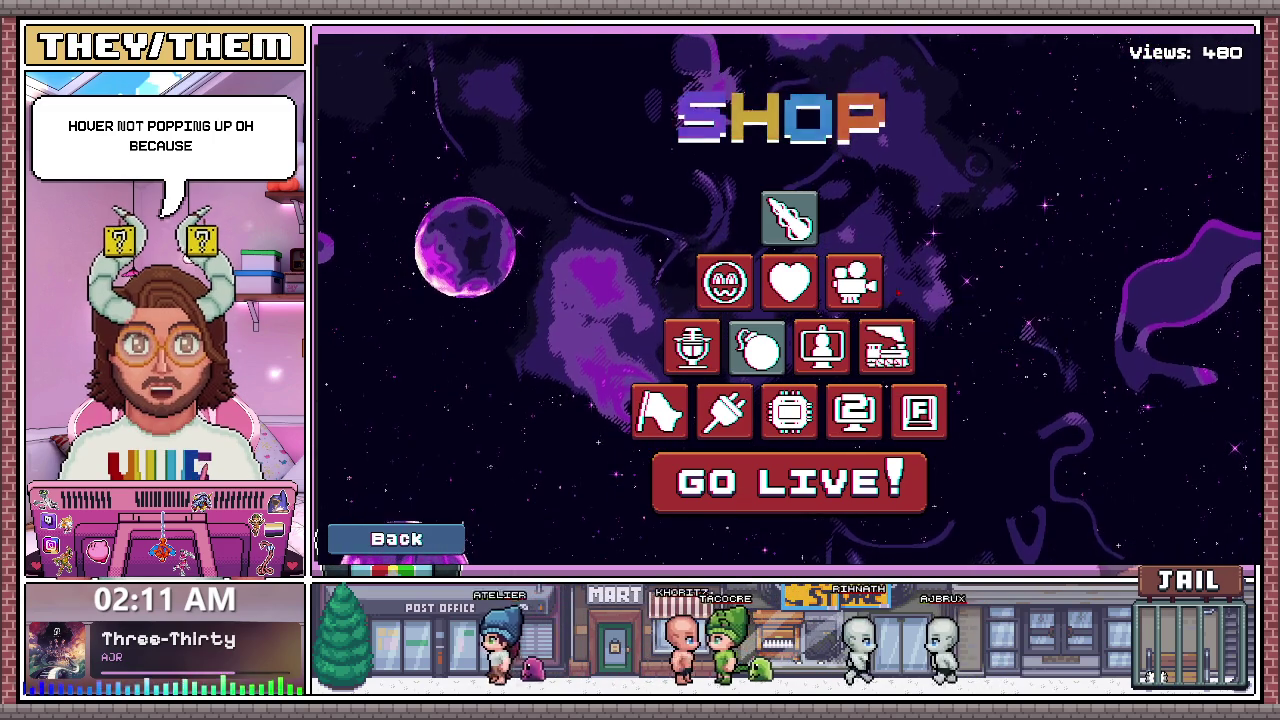
- Play-test the shop menu's upgrade buttons and info cards, then close the game
mouse_move(724, 282)
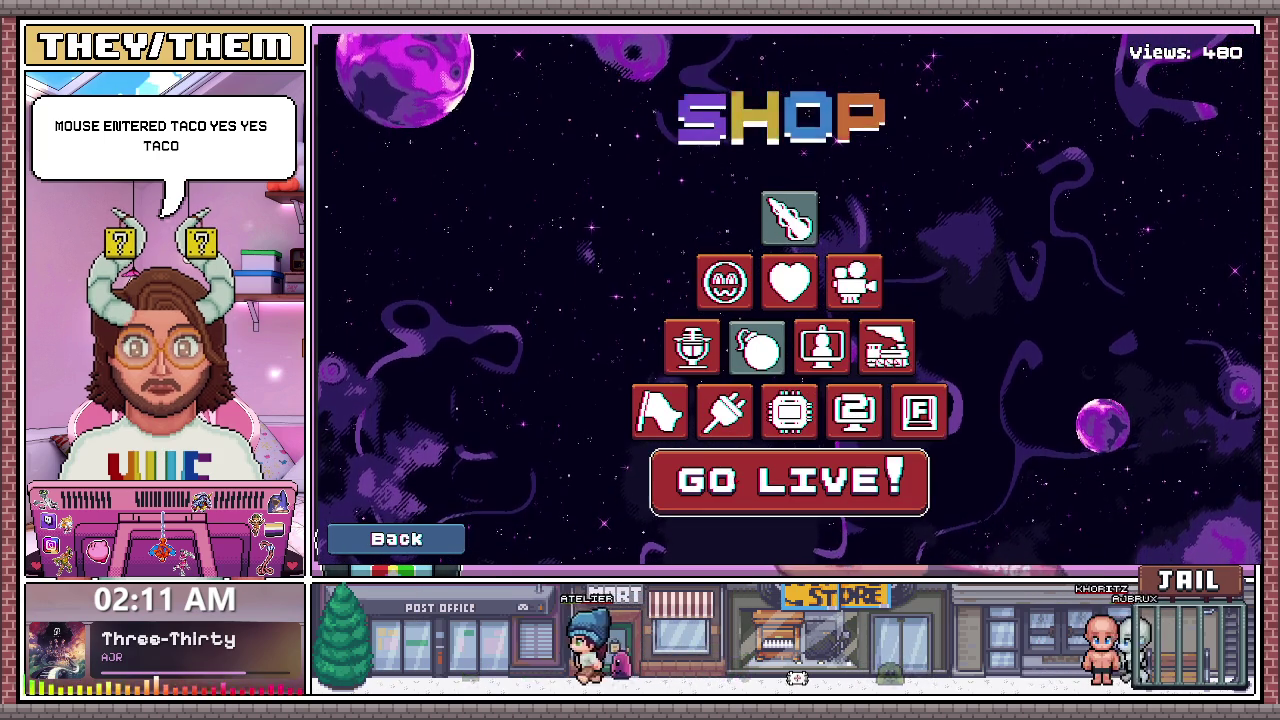
mouse_move(790, 410)
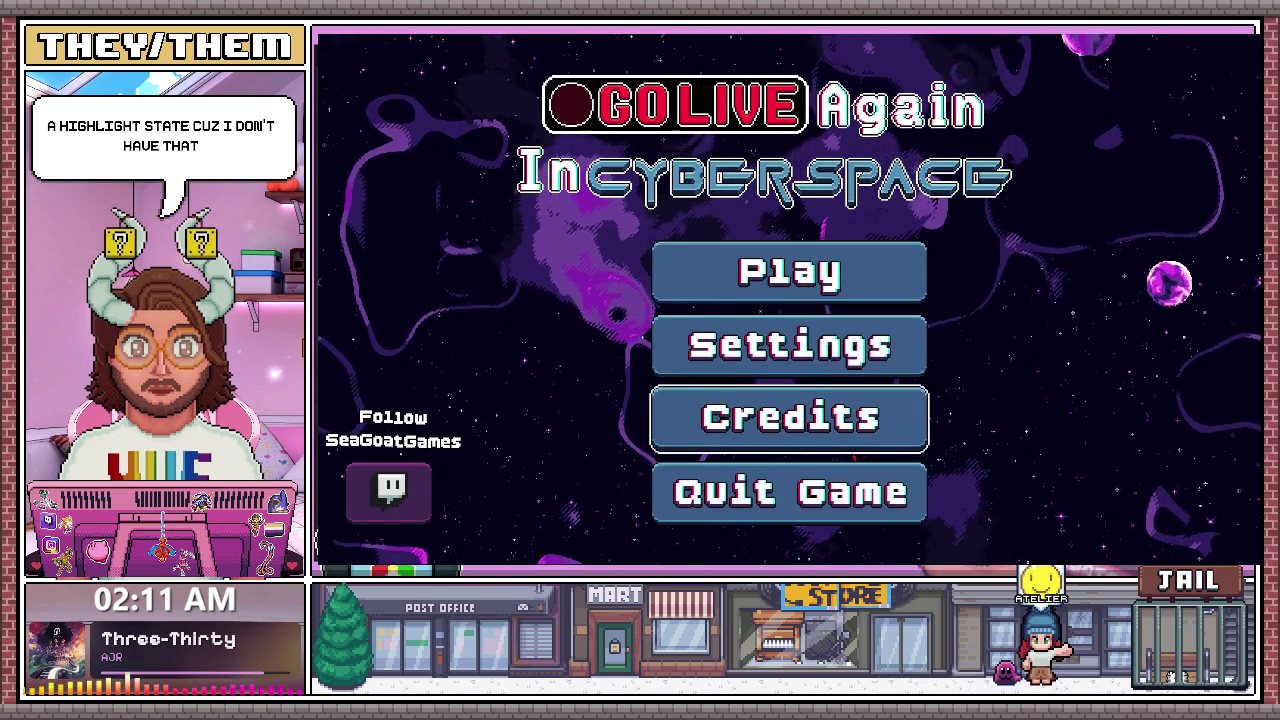
left_click(790, 492)
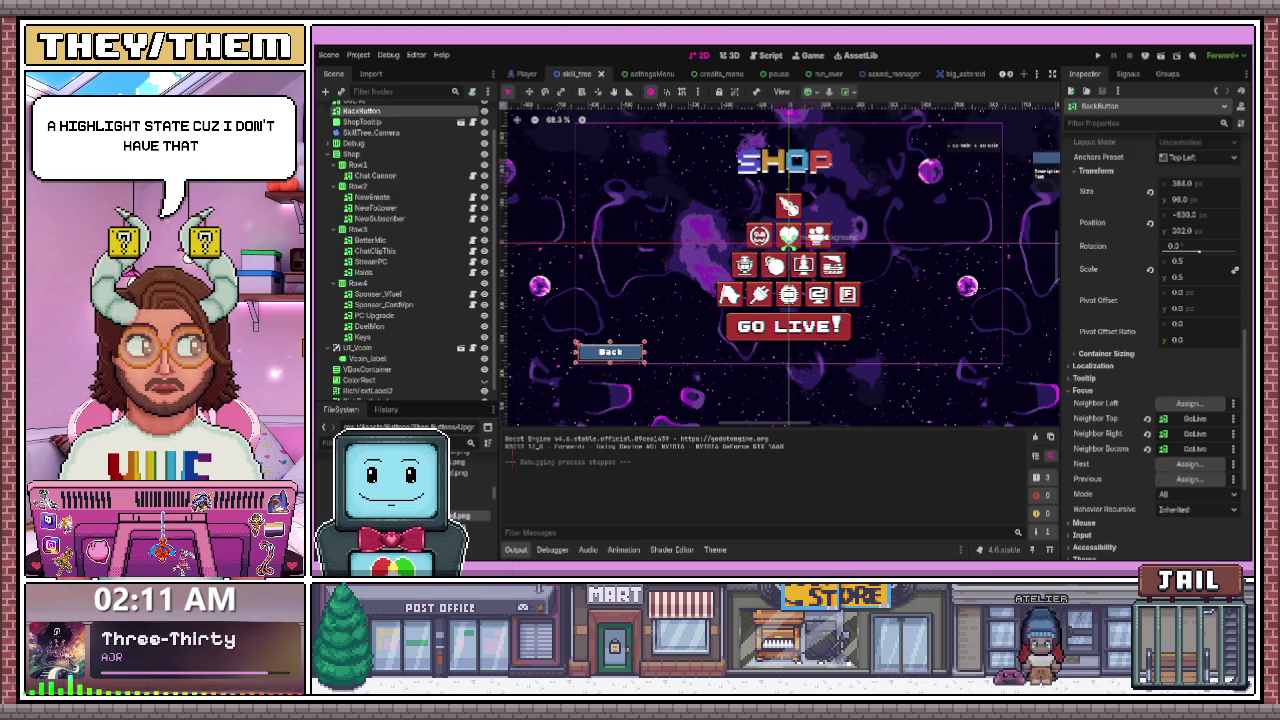
- Undo the accidental menu background move and save the skill tree scene
left_click_drag(840, 386, 864, 384)
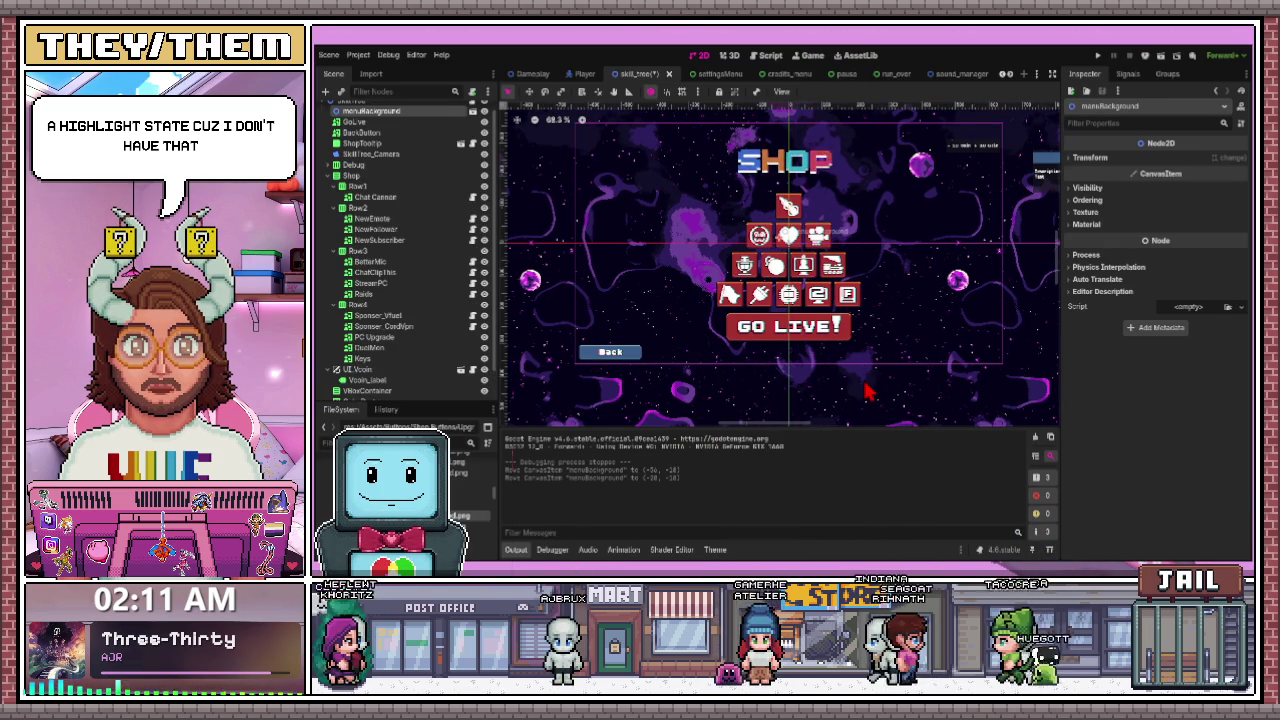
key("ctrl+z")
scroll(866, 392, "down", 1)
scroll(866, 392, "down", 1)
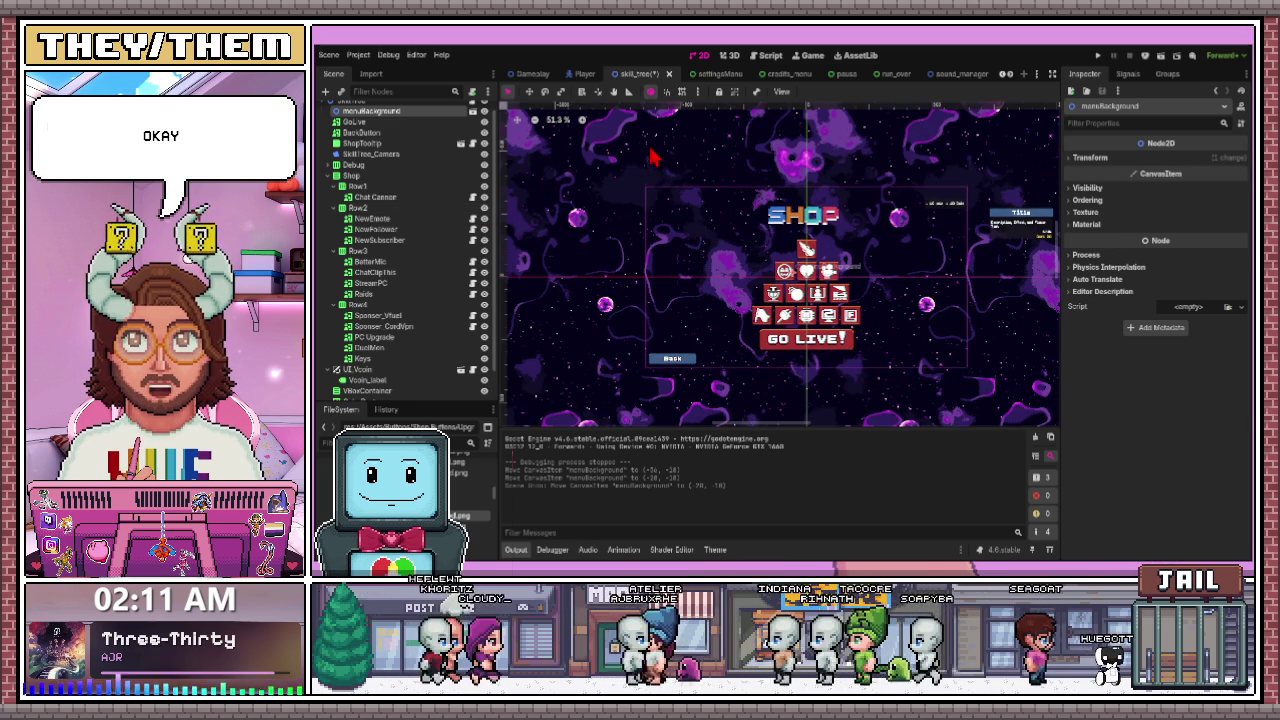
key("ctrl+s")
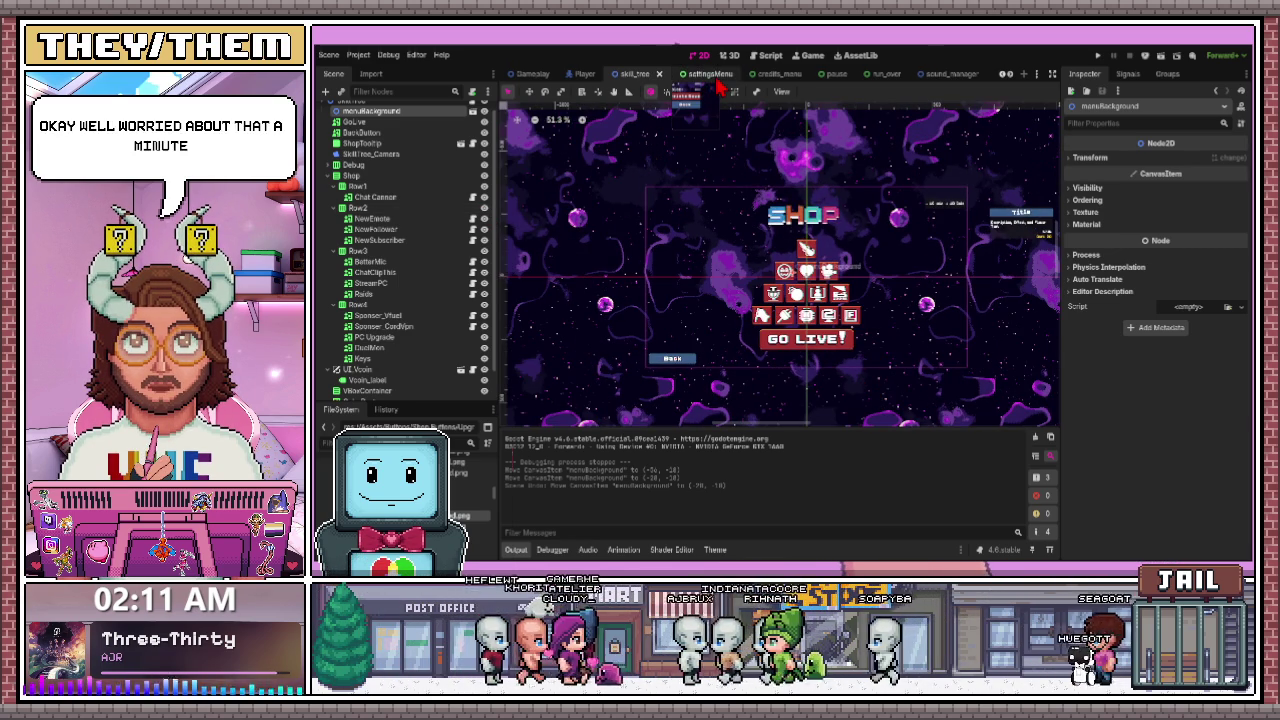
- Switch through the settingsMenu scene tab to the pause scene
left_click(708, 74)
left_click(822, 74)
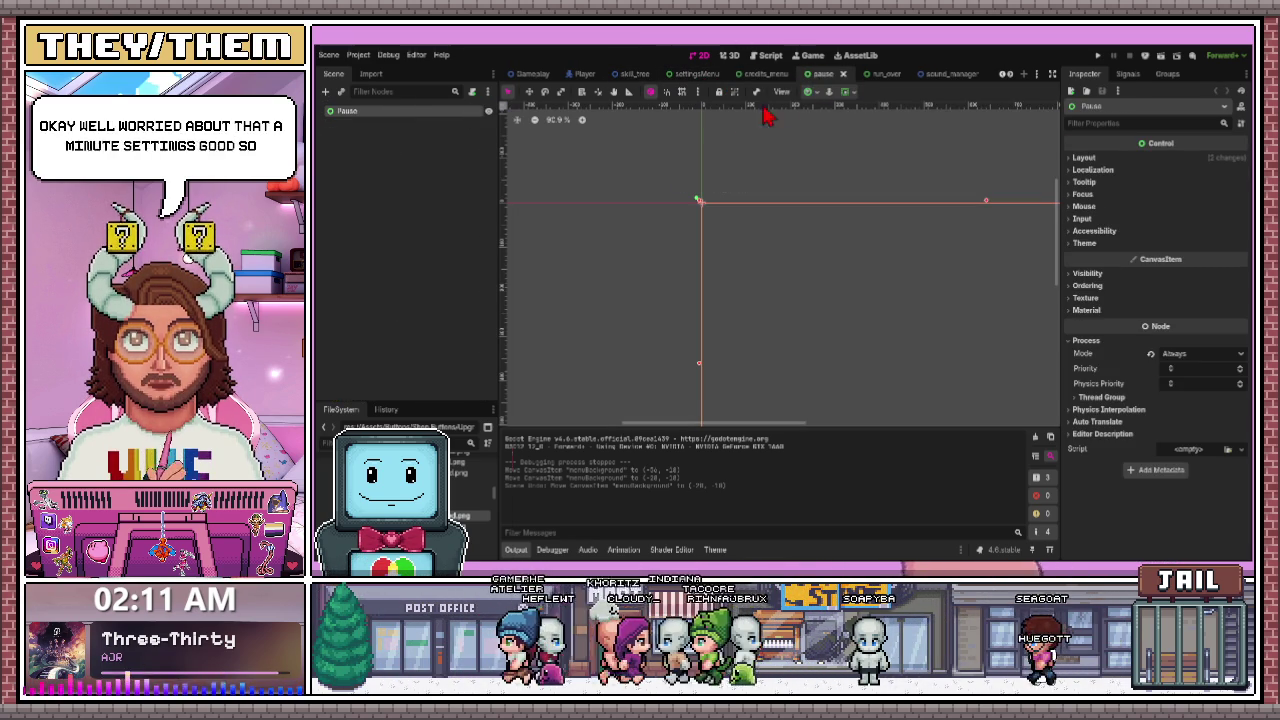
scroll(560, 214, "down", 5)
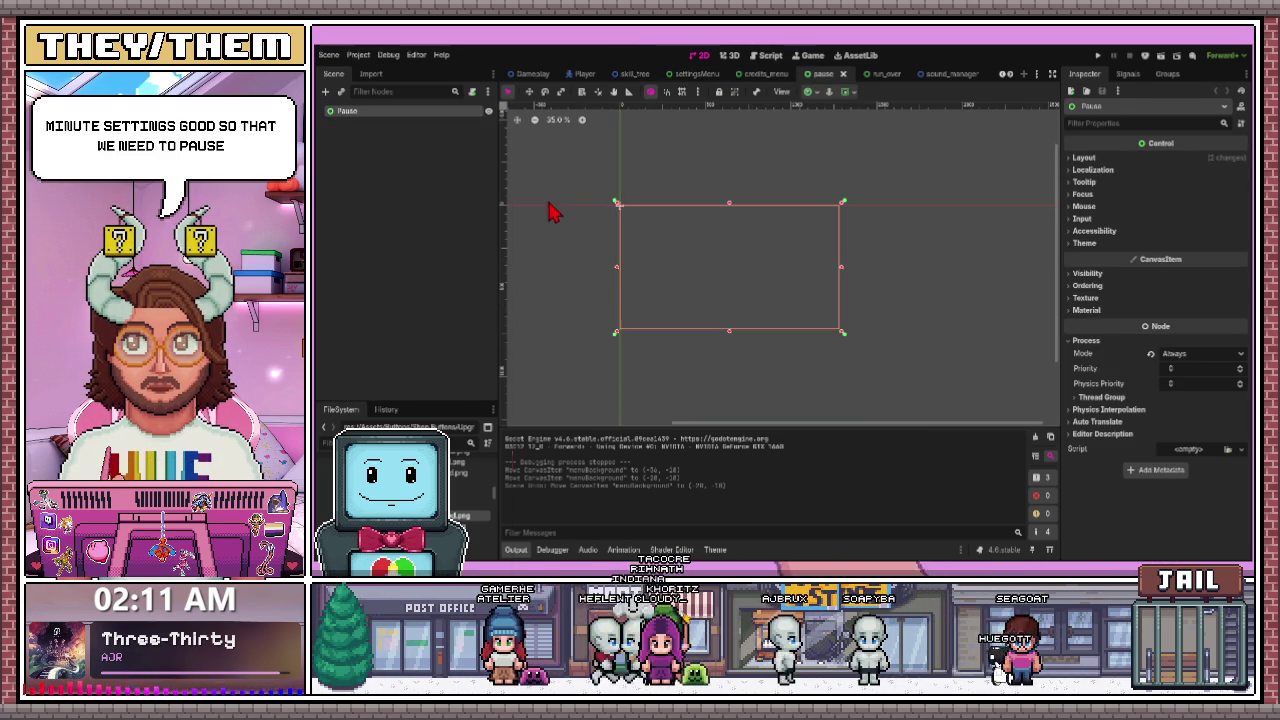
- In the Gameplay scene, inspect Shop2's focus settings and make the Pause menu visible
left_click(536, 78)
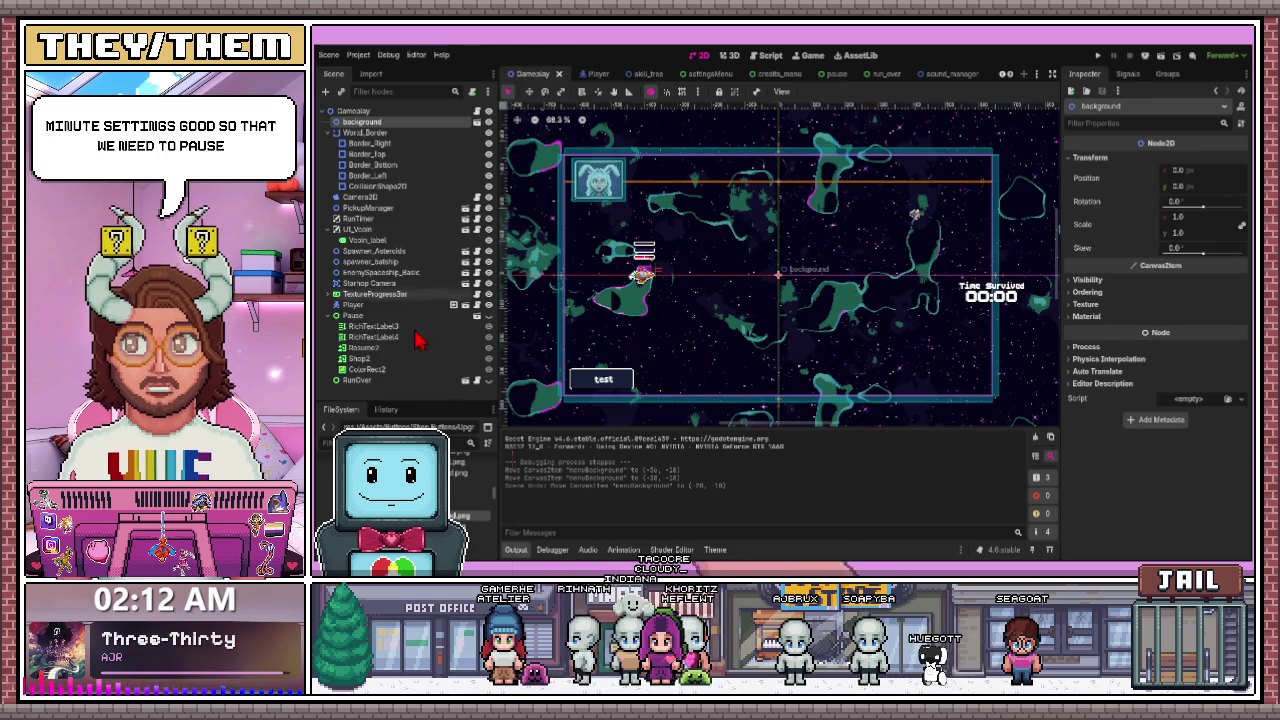
left_click(358, 381)
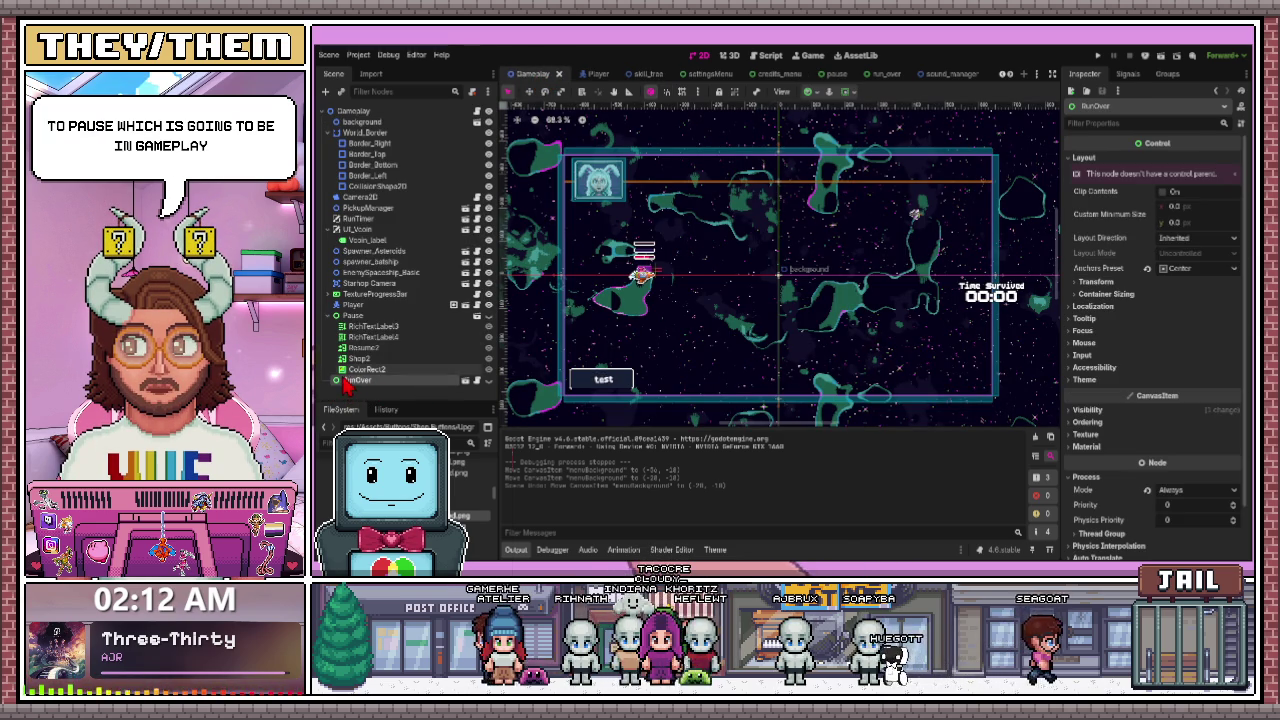
left_click(362, 347)
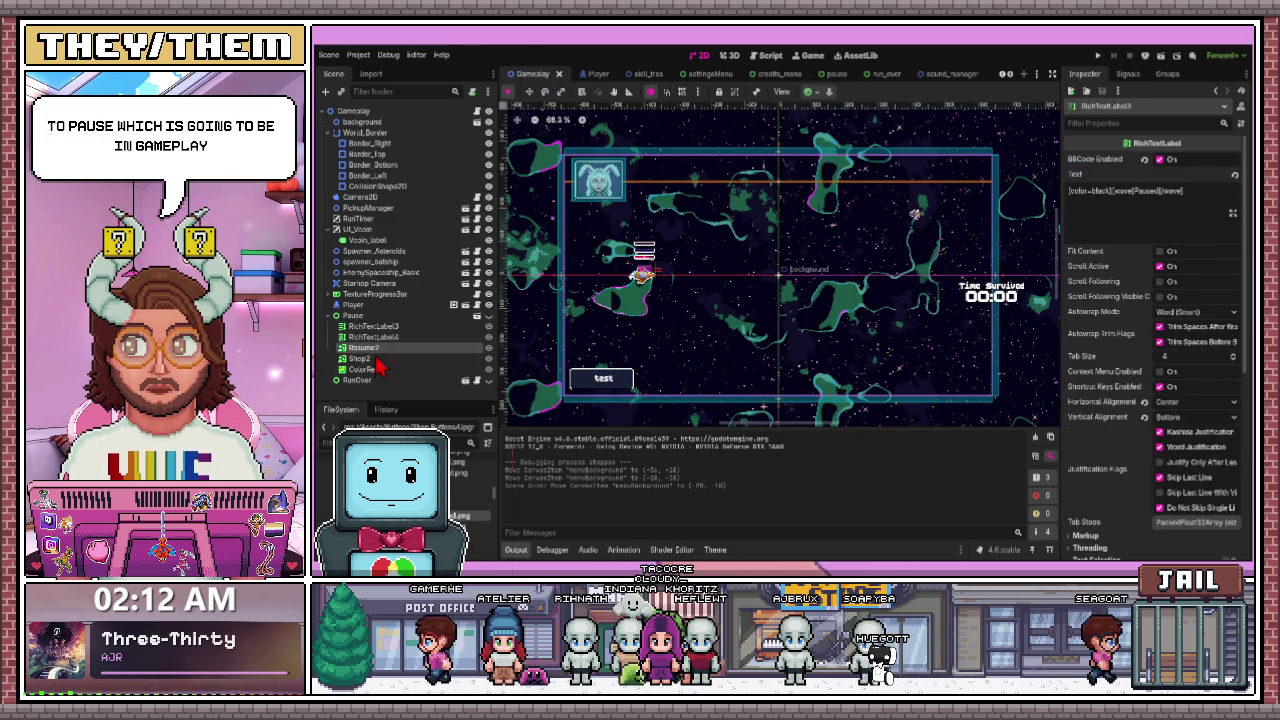
left_click(360, 358)
scroll(1072, 383, "down", 3)
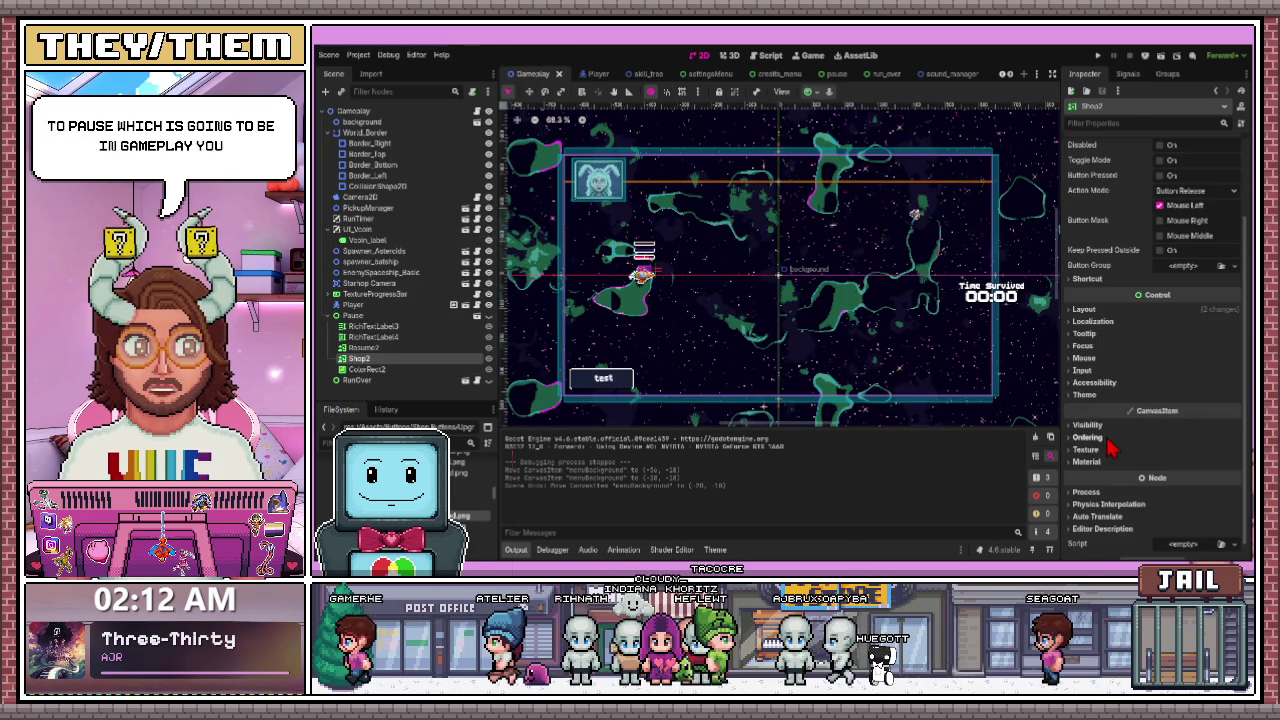
left_click(1073, 373)
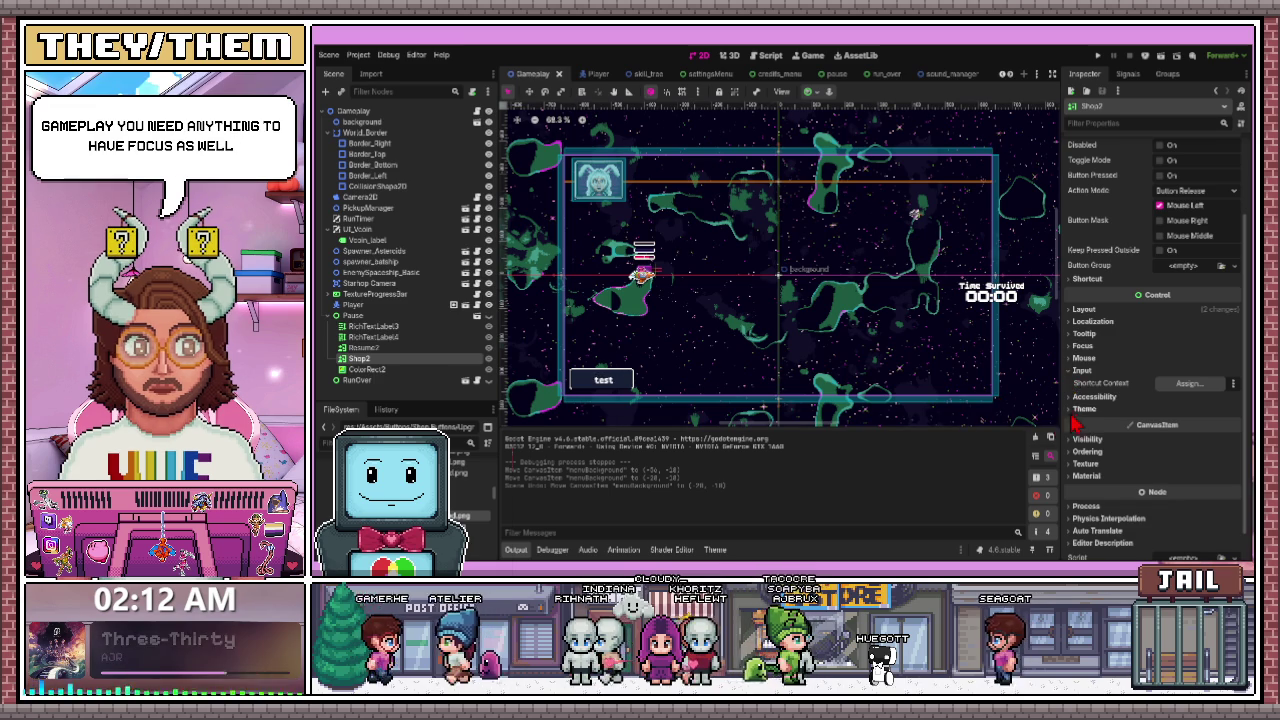
left_click(1076, 370)
left_click(1078, 346)
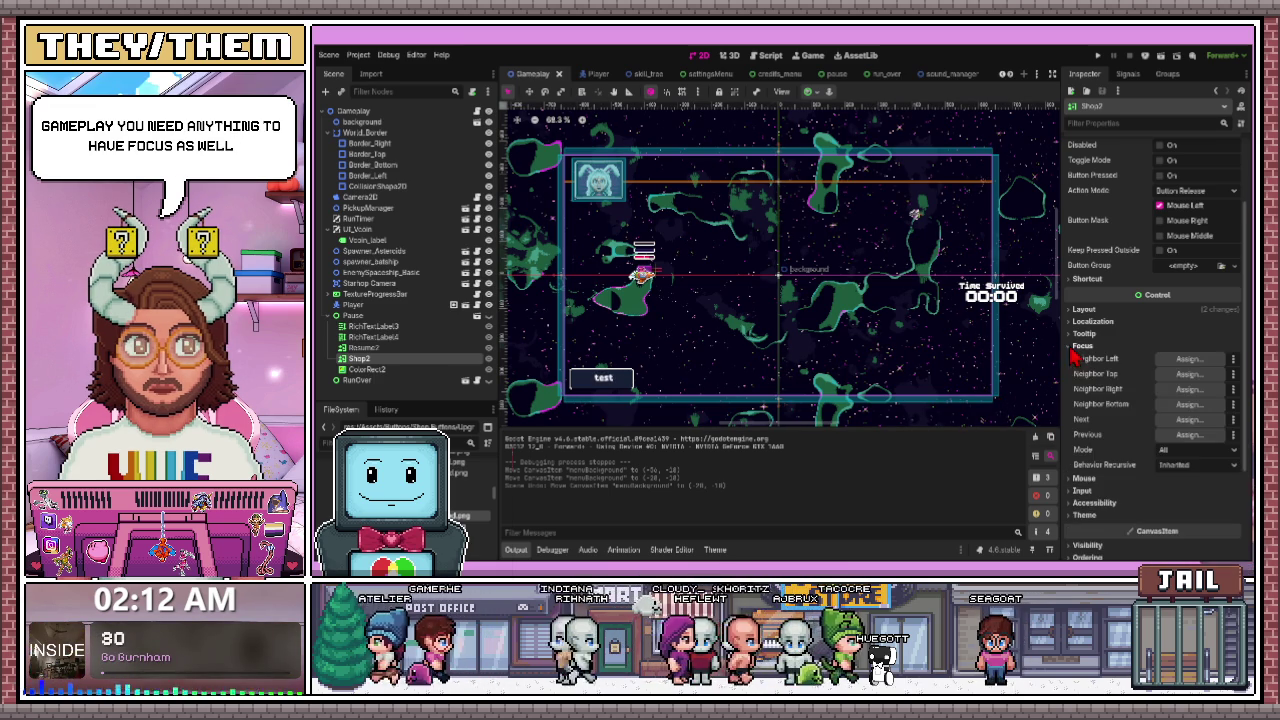
left_click(488, 316)
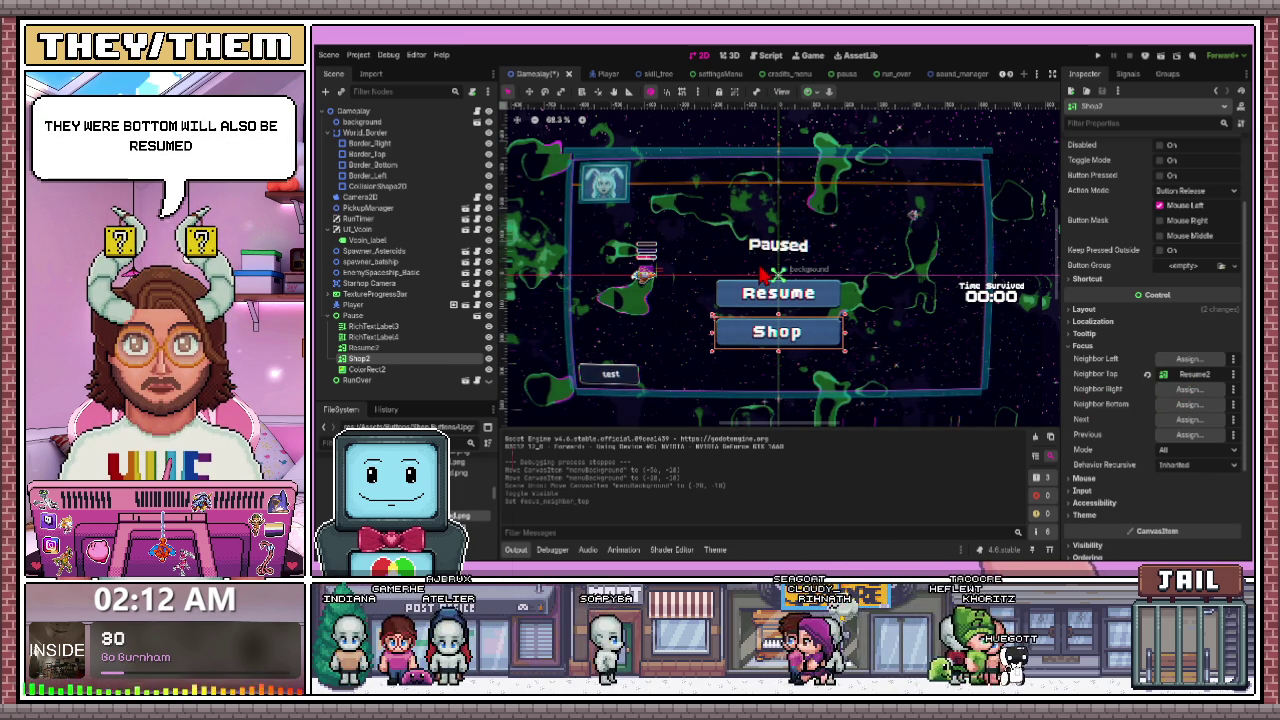
- Set Shop2 as Resume2's top focus neighbour
left_click(362, 347)
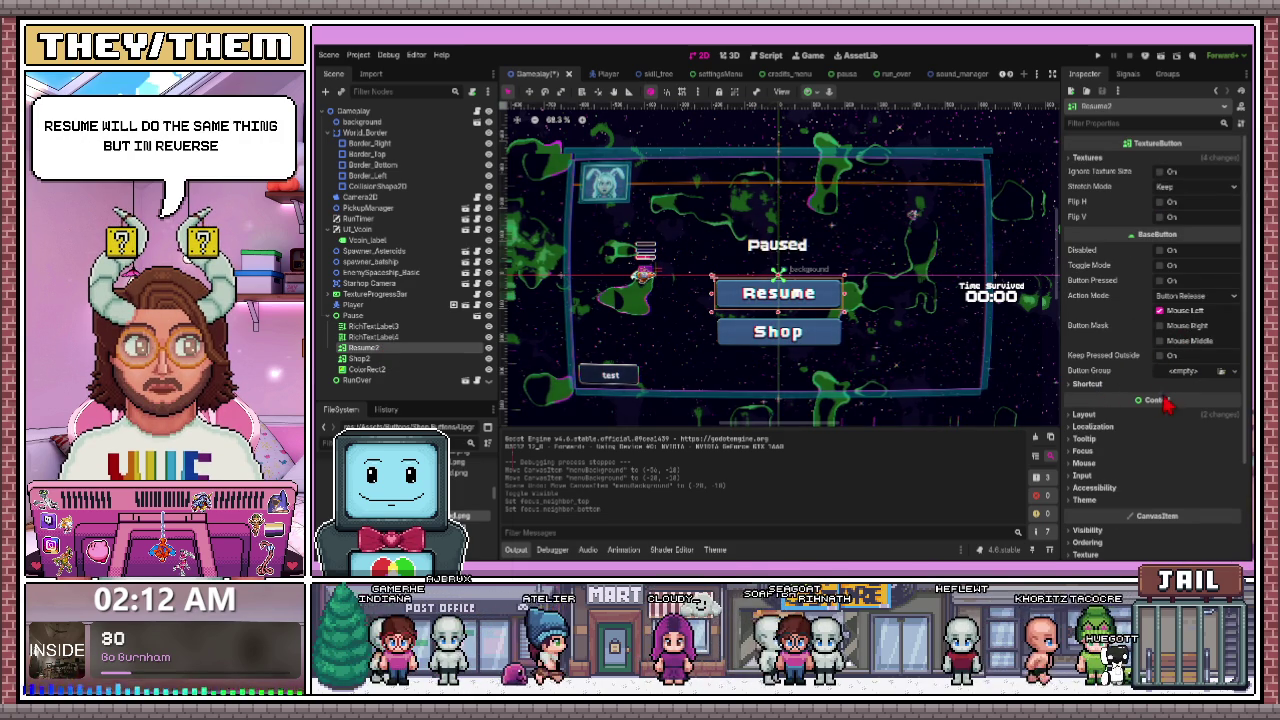
left_click(1082, 451)
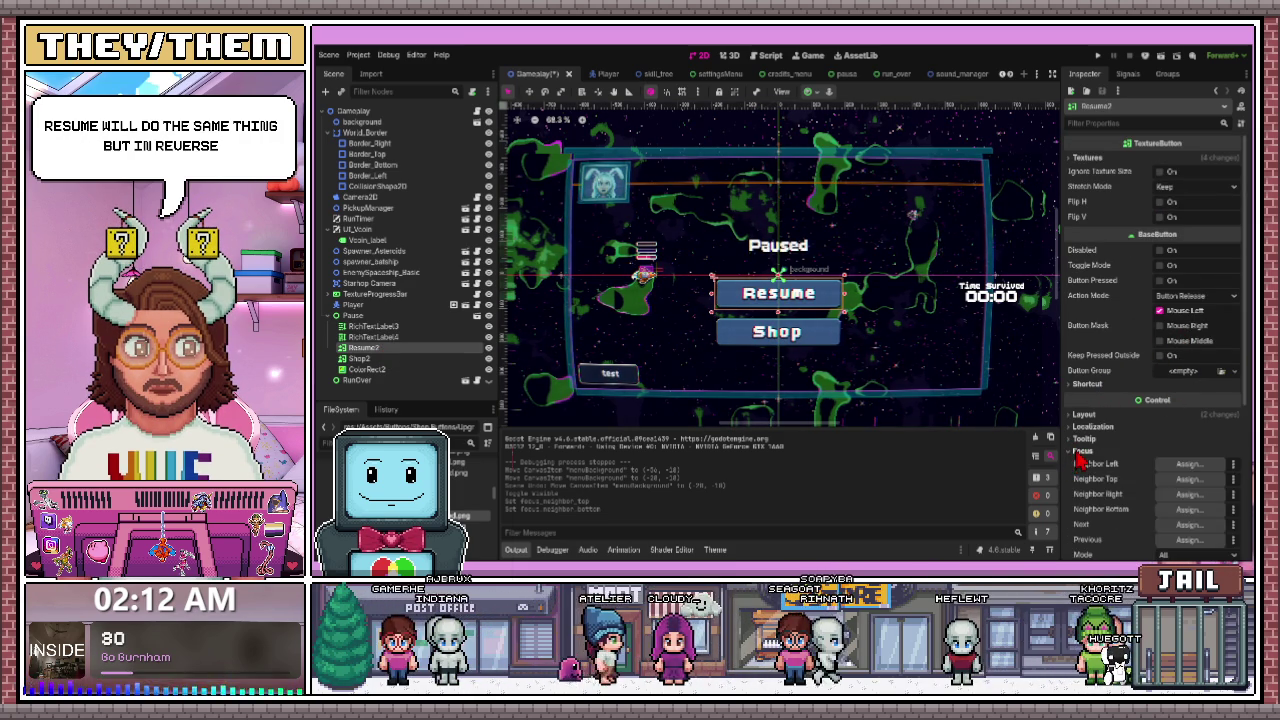
scroll(1160, 440, "down", 3)
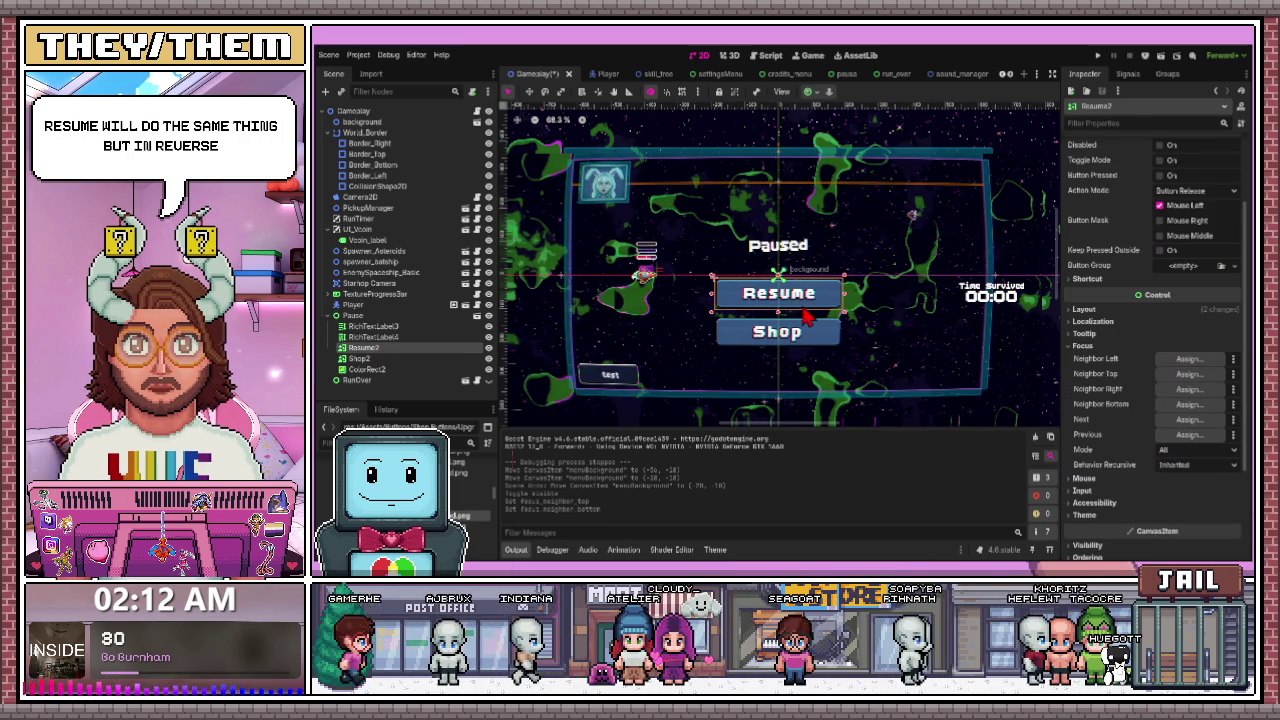
key("ctrl+shift+z")
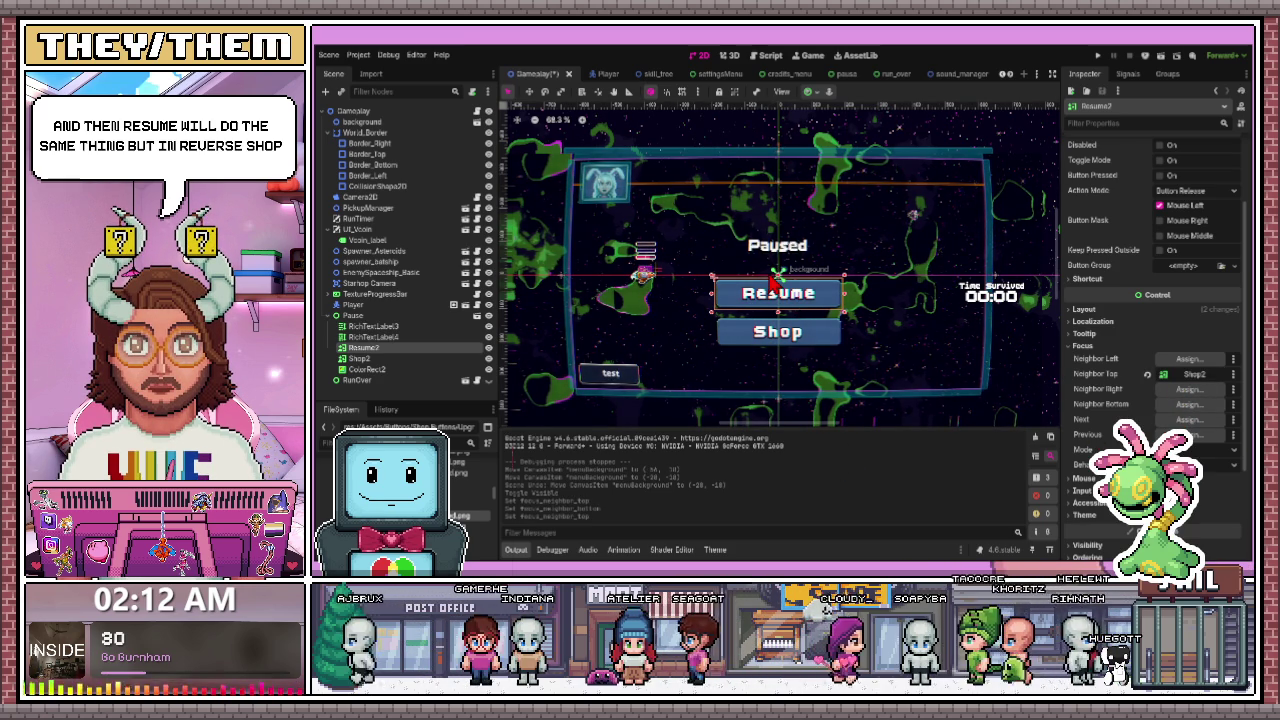
- Open the run_over scene from the RunOver node
left_click(918, 376)
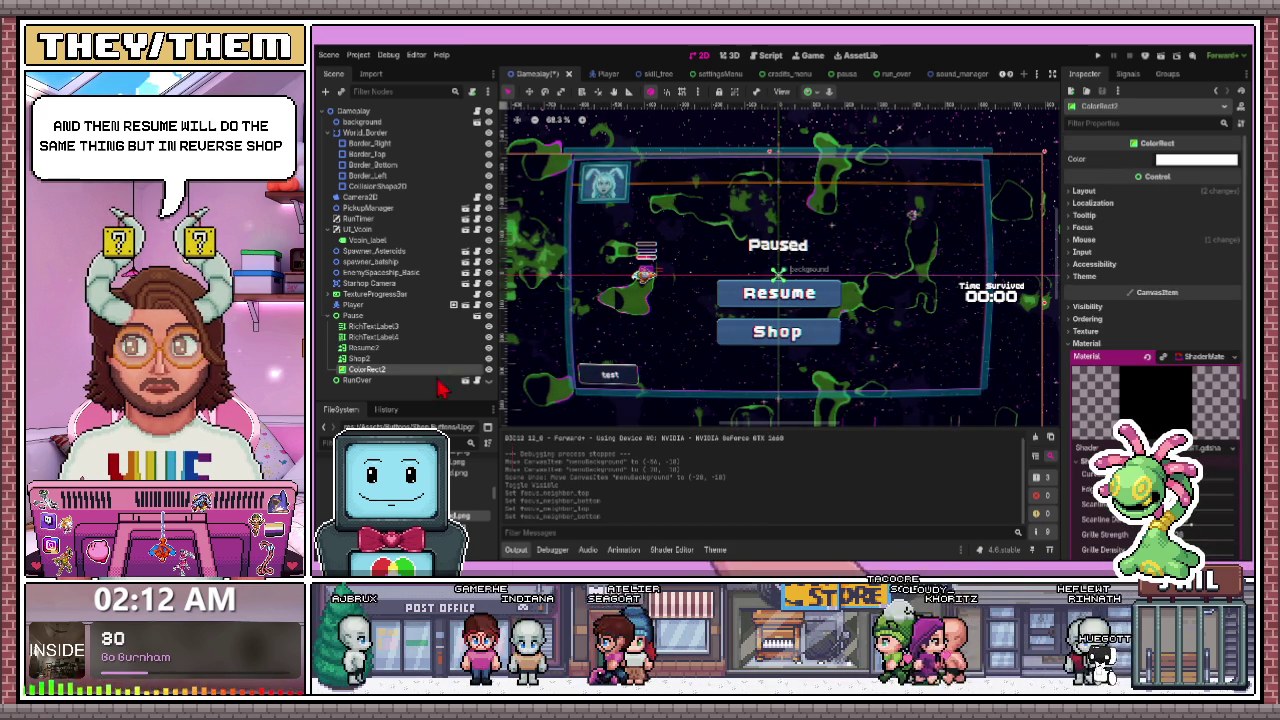
left_click(396, 382)
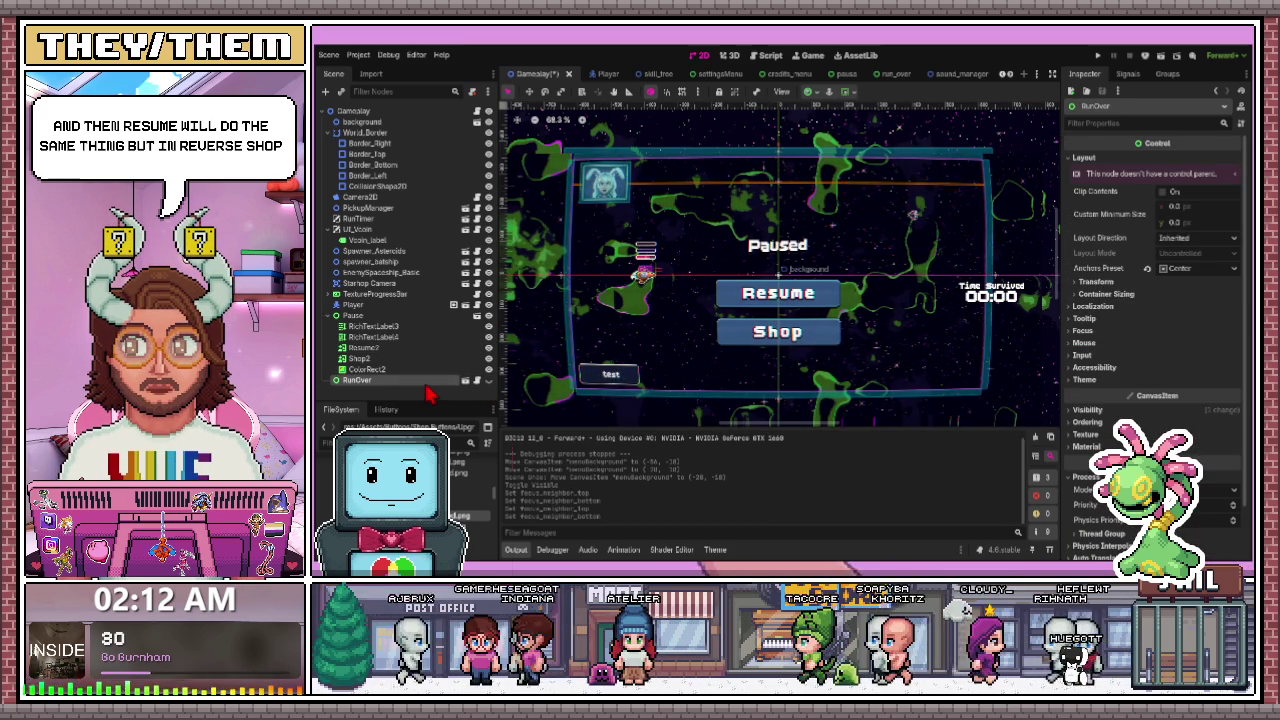
left_click(475, 384)
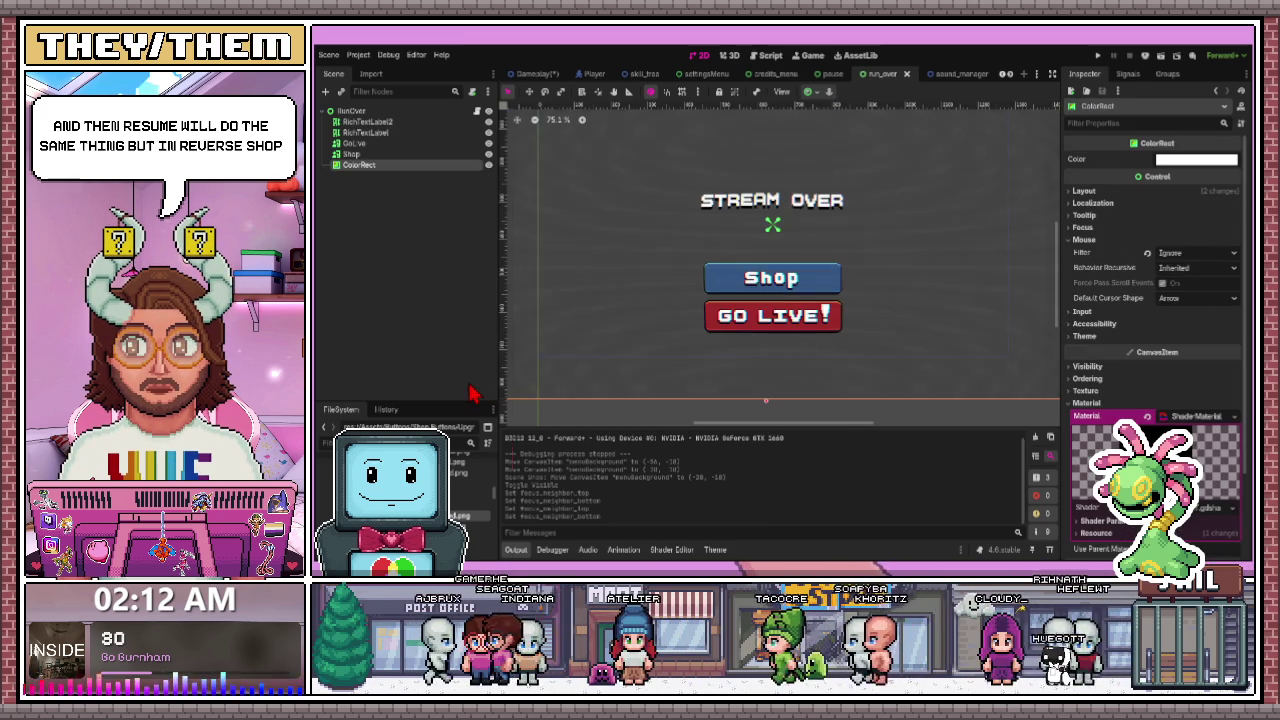
- Set GoLive as the run-over Shop button's top and bottom focus neighbours
left_click(377, 157)
left_click(1076, 452)
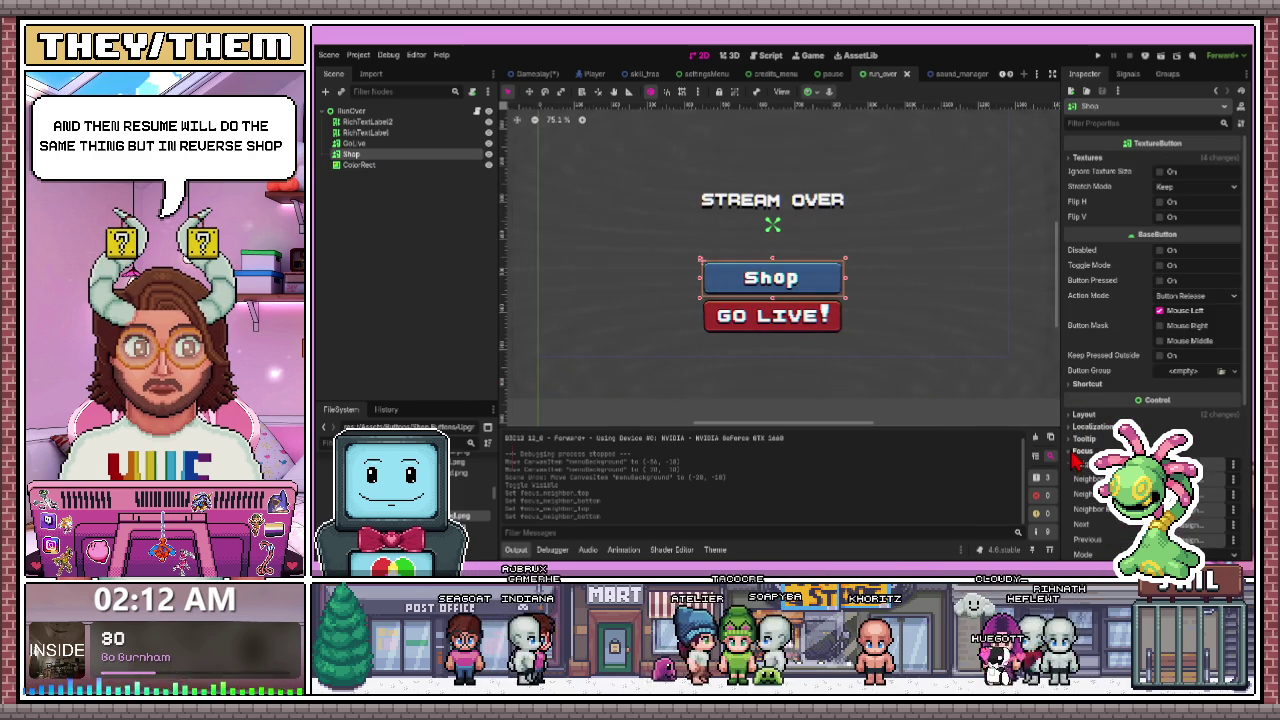
scroll(1175, 393, "down", 3)
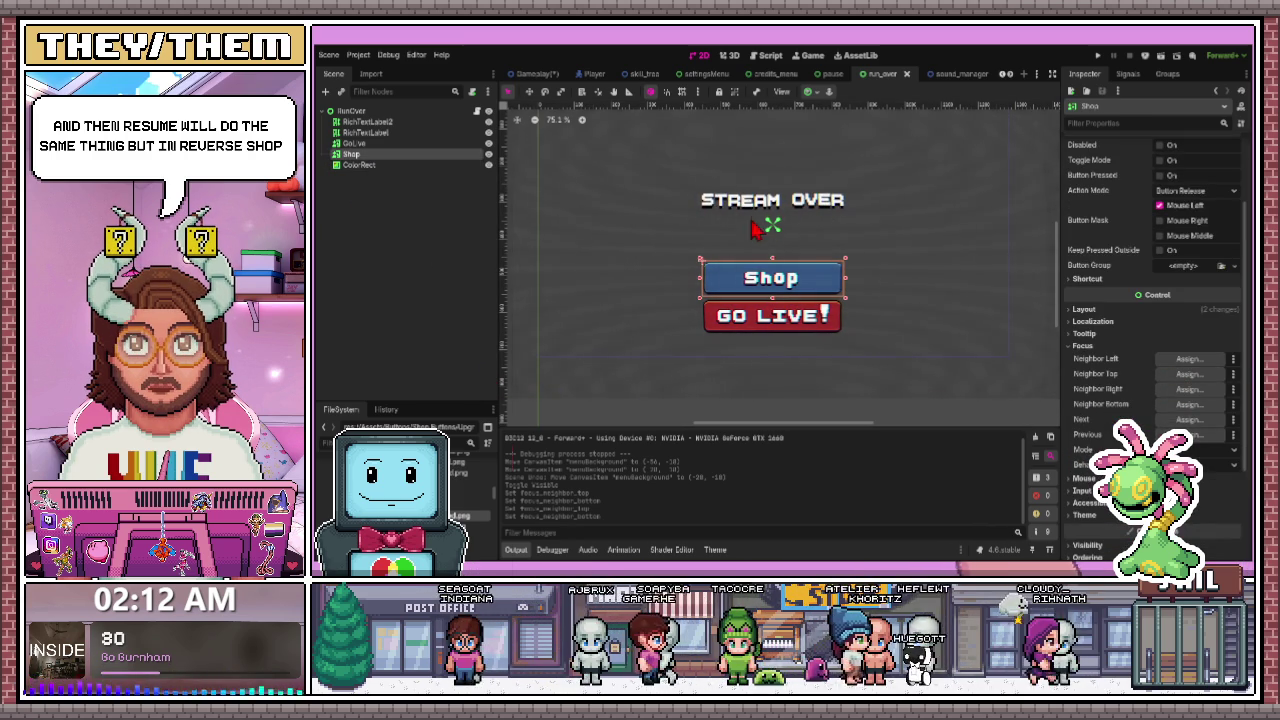
key("ctrl+shift+z")
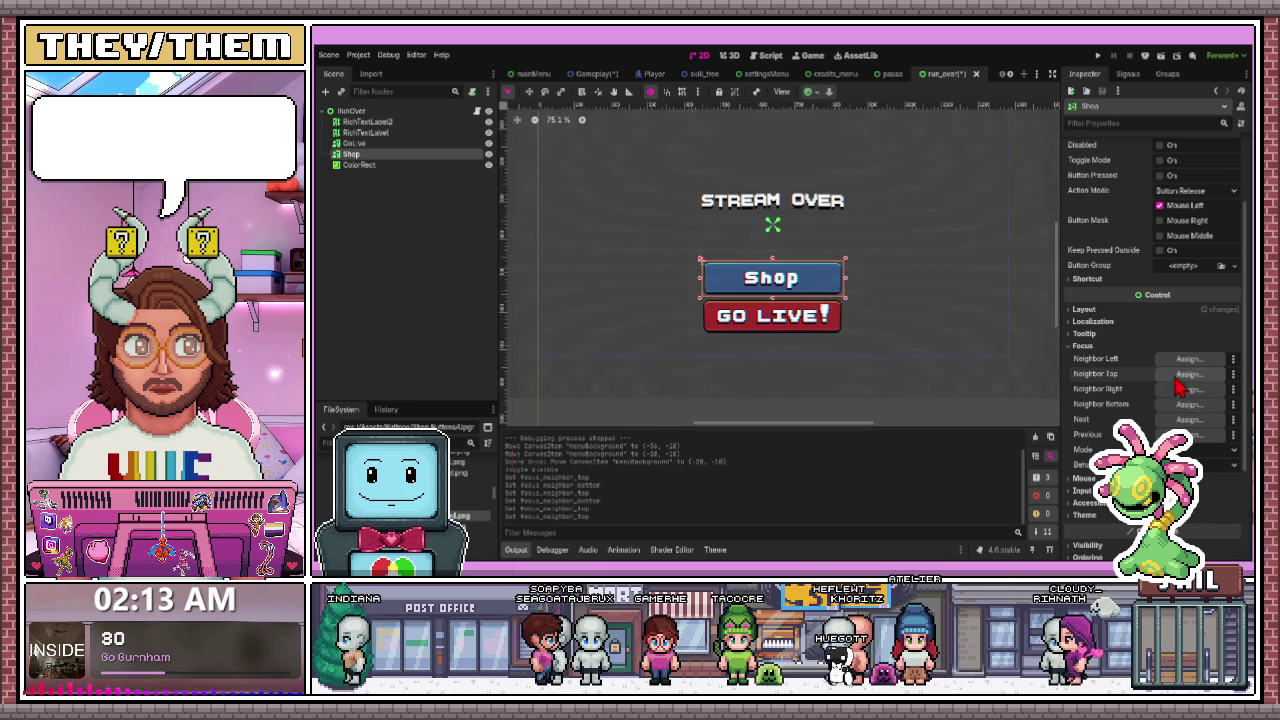
key("ctrl+z")
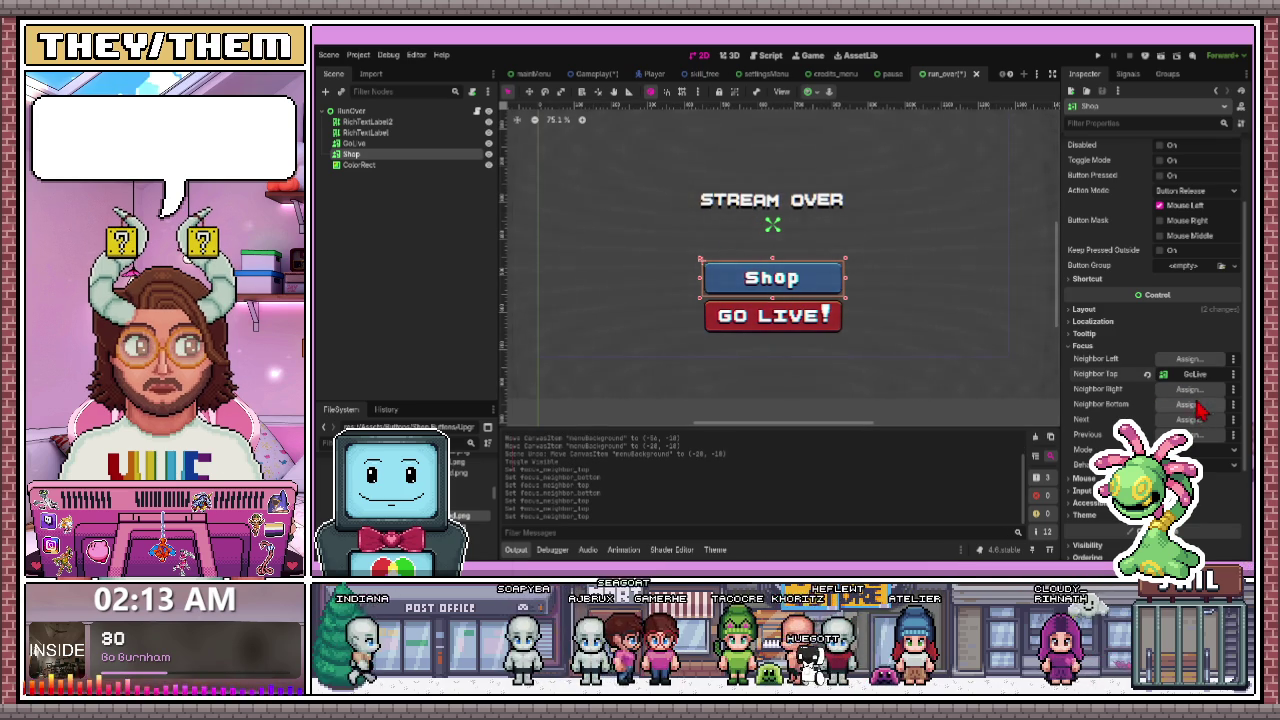
key("ctrl+z")
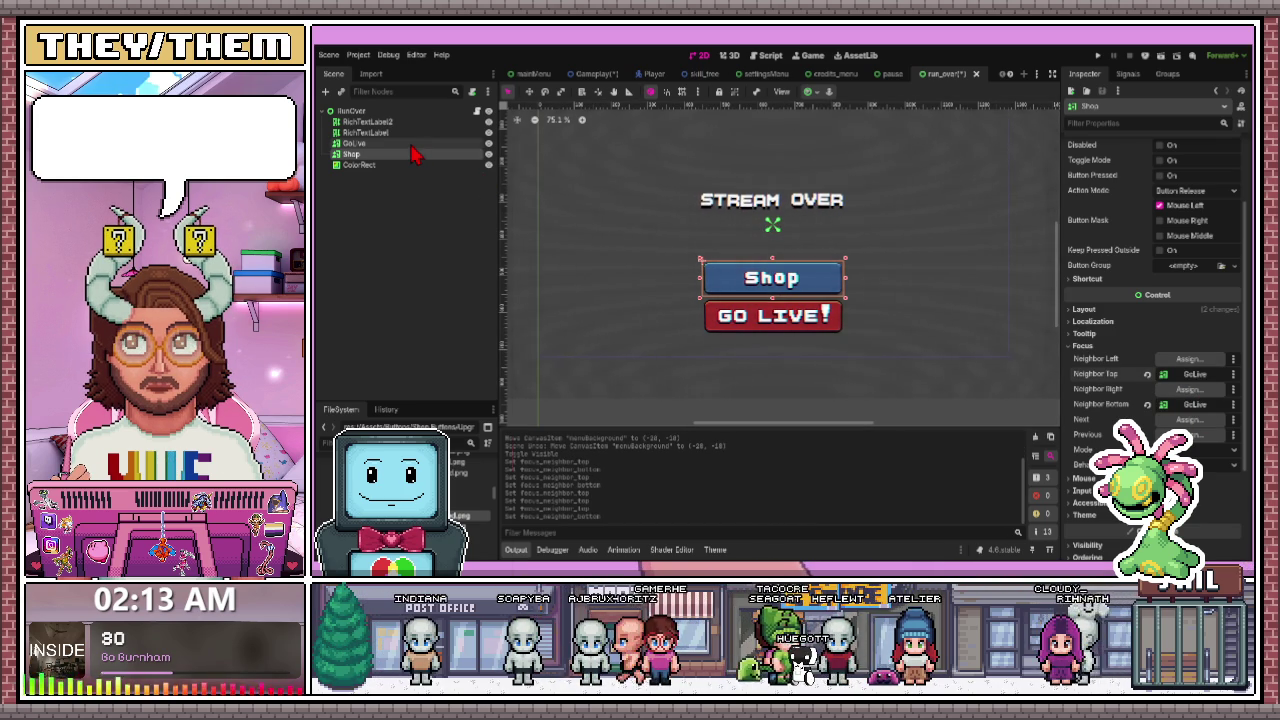
- Assign a focus neighbour for GoLive, then return to the Gameplay scene
left_click(412, 143)
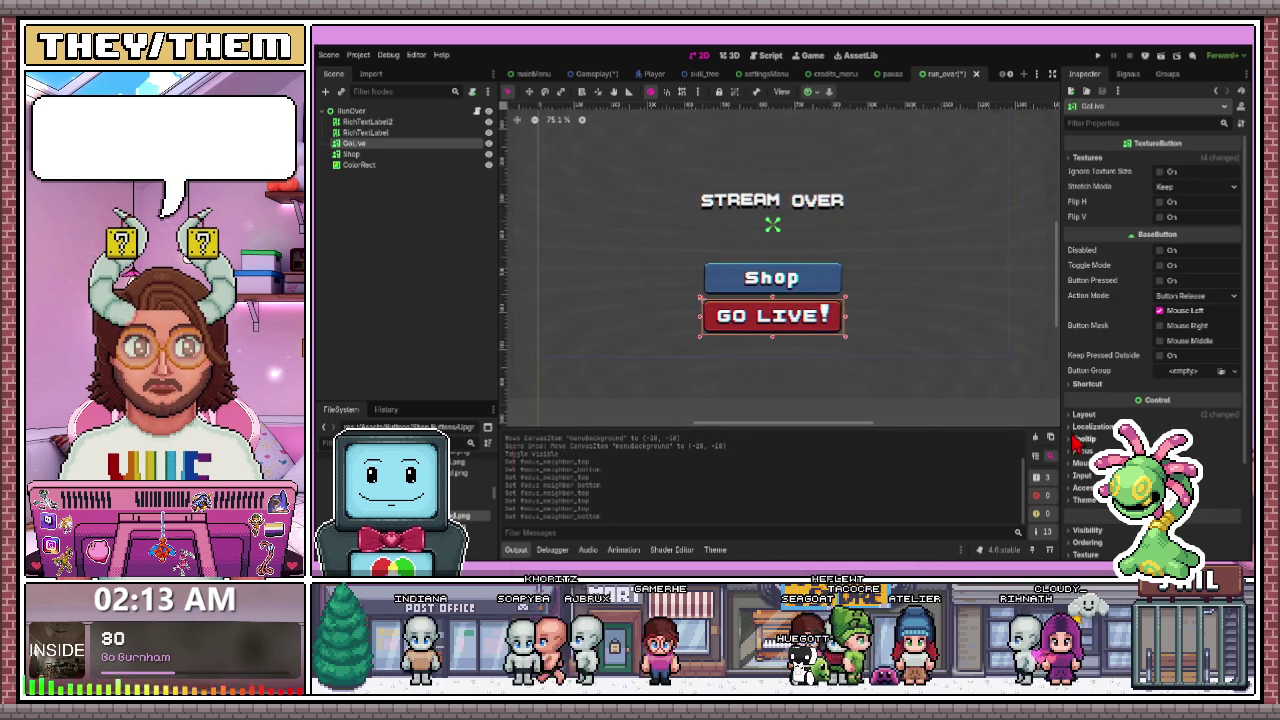
left_click(1078, 451)
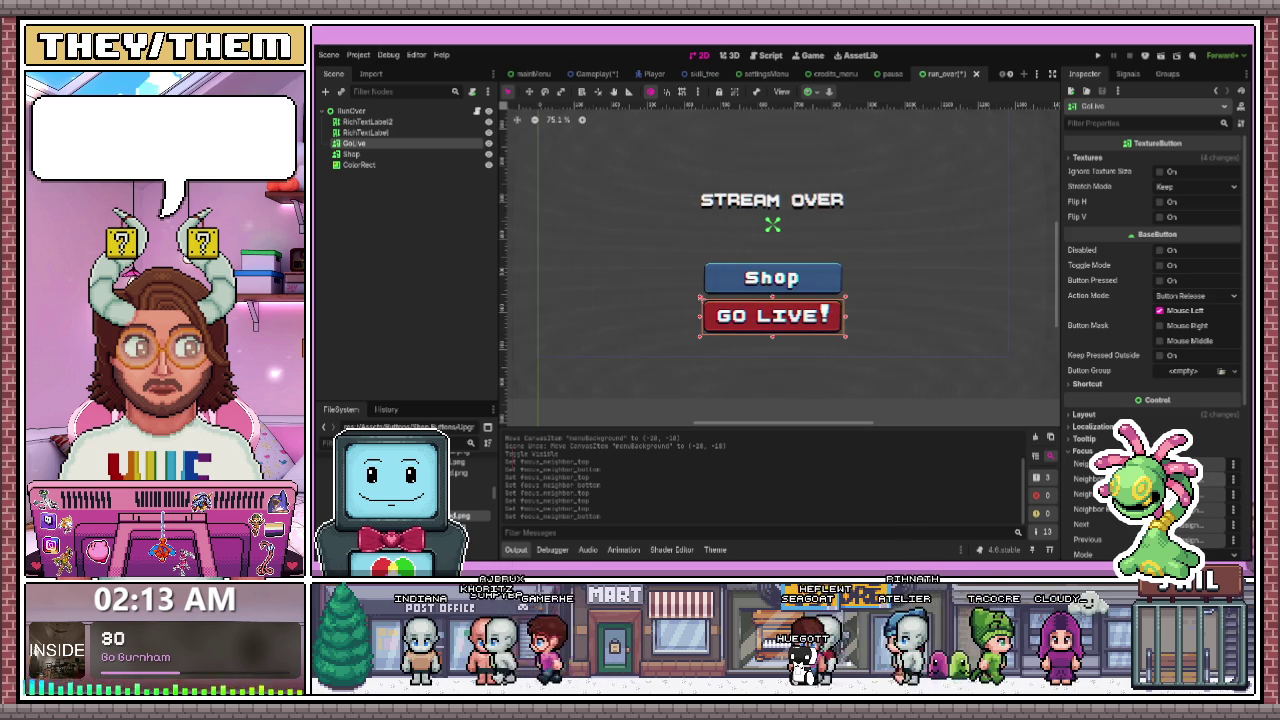
left_click(1200, 525)
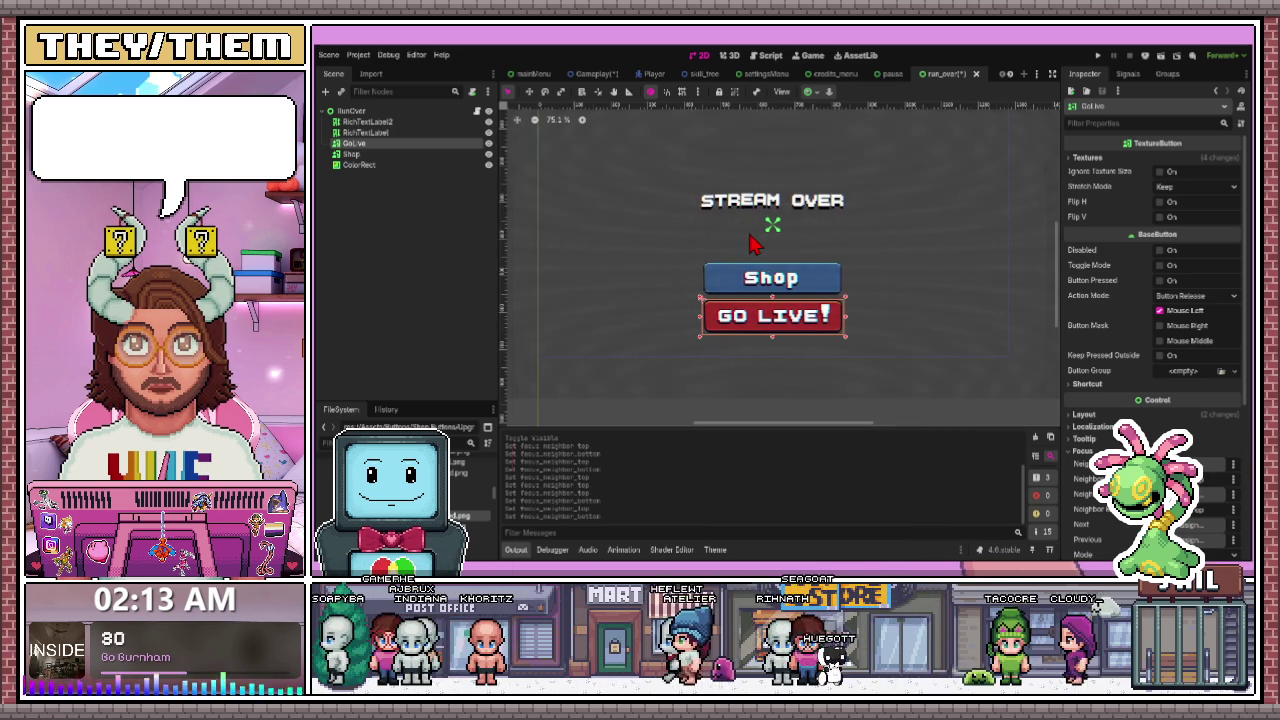
left_click(890, 245)
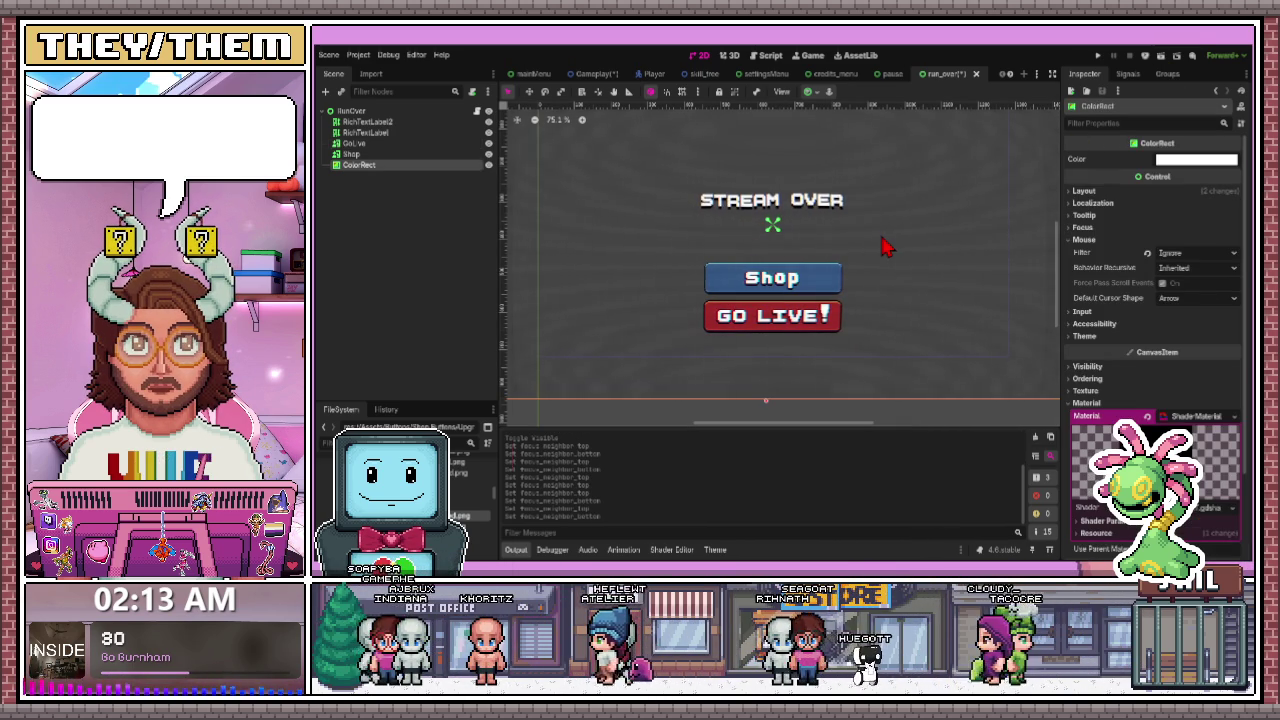
left_click(592, 73)
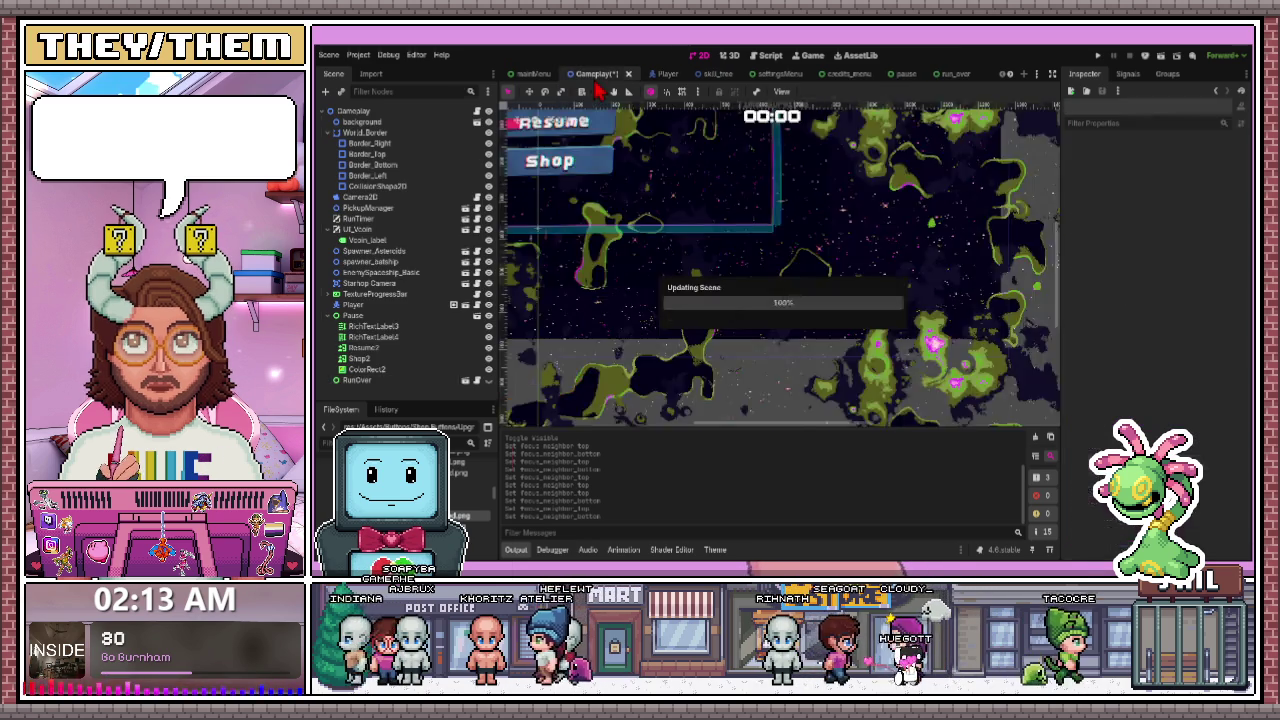
- Run the project from the ColorRect2 overlay and test keyboard navigation between menu buttons
left_click(567, 337)
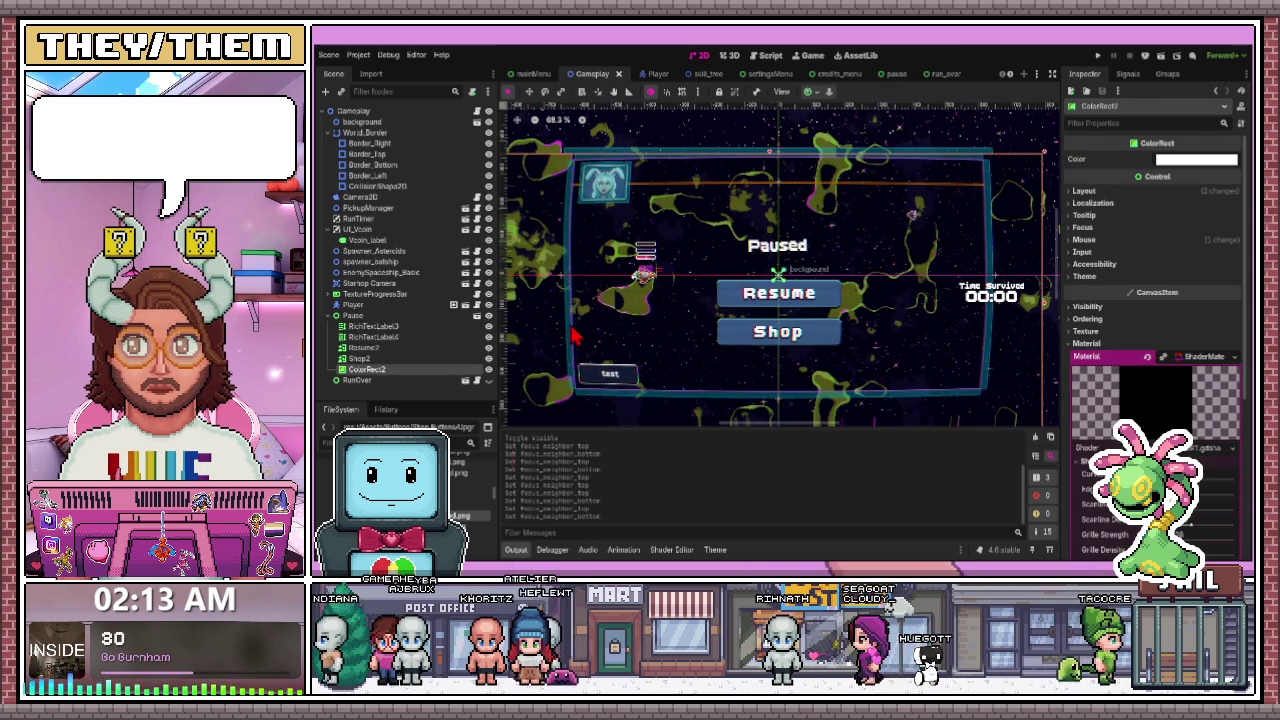
left_click(1160, 57)
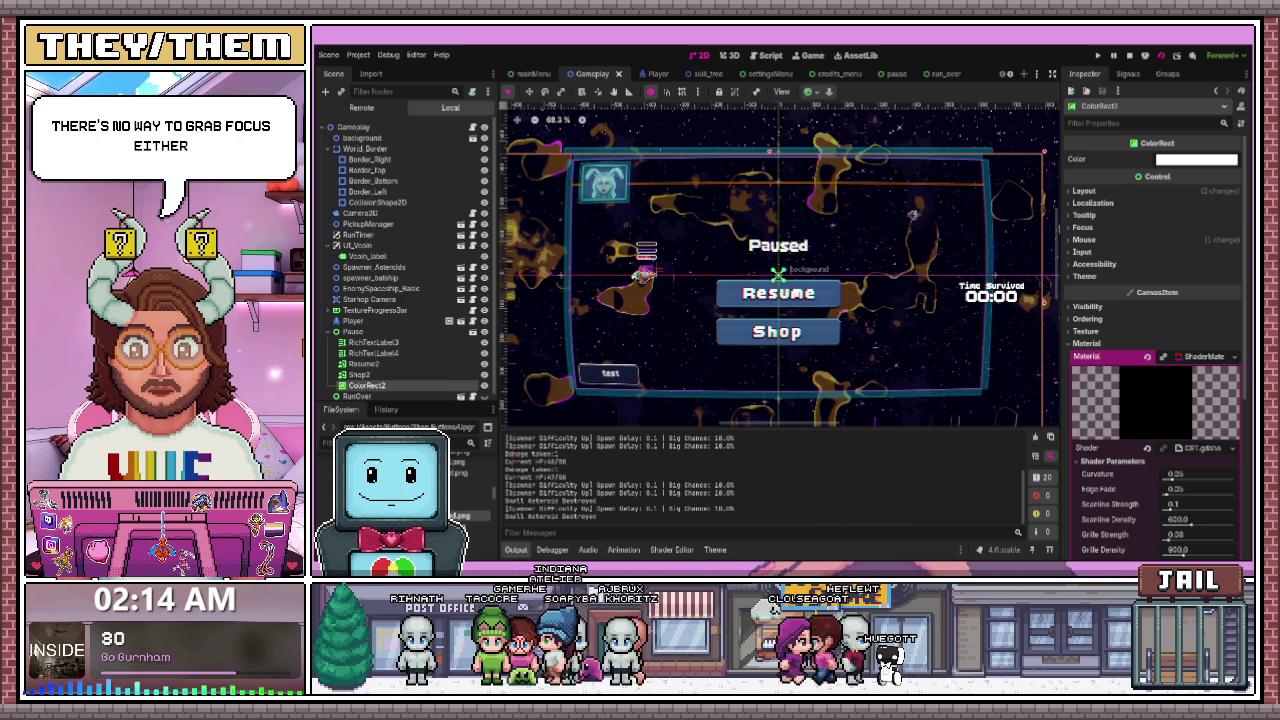
scroll(410, 300, "down", 1)
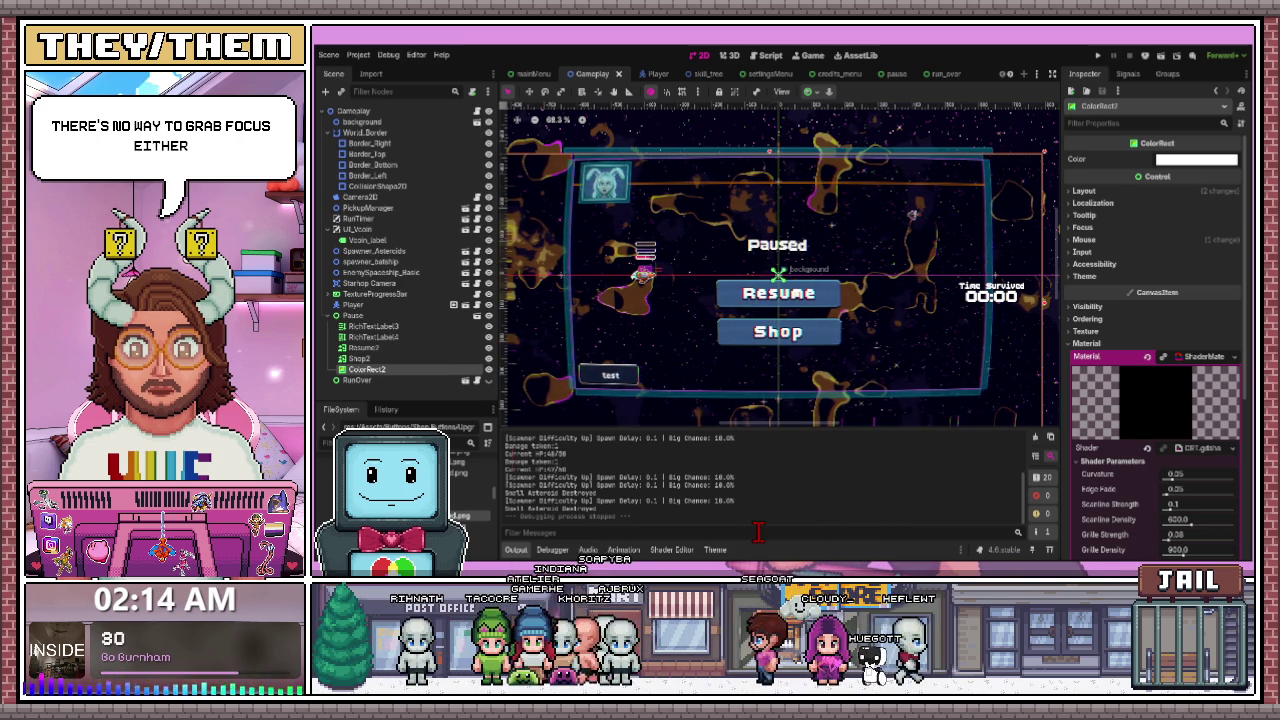
left_click(410, 316)
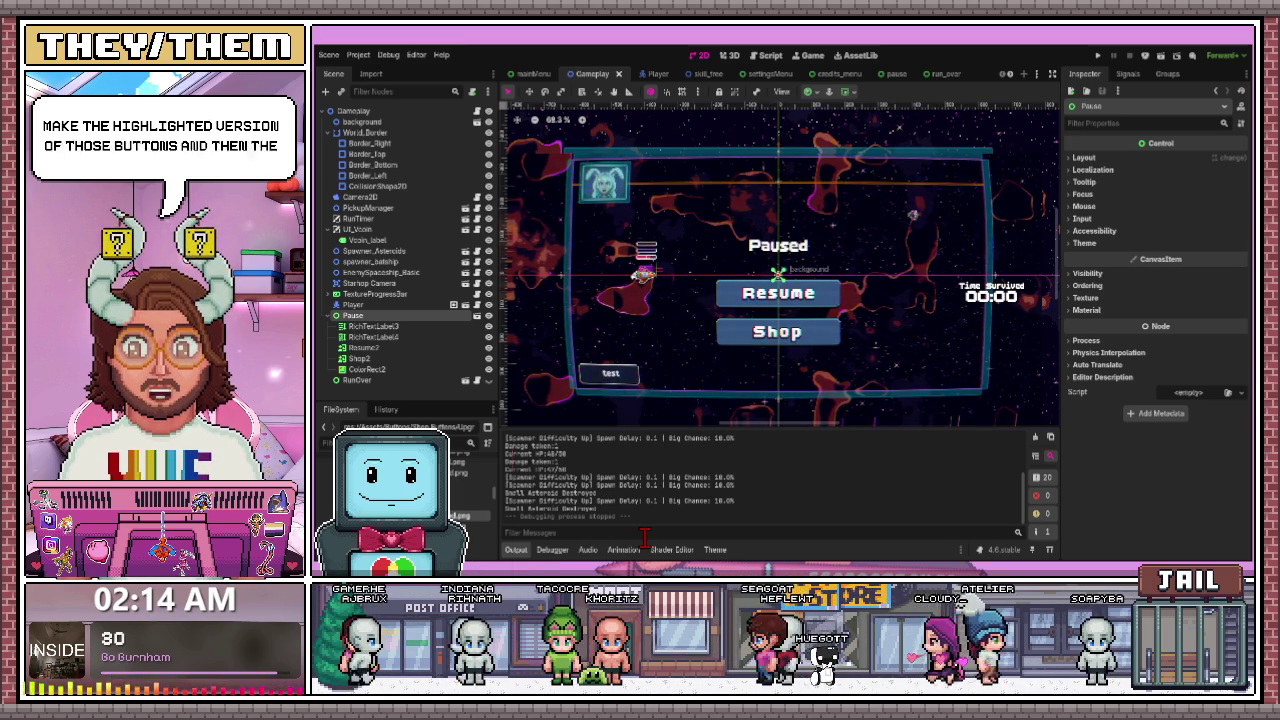
- Select the ColorRect2 overlay, then close the Godot editor with Alt+F4
left_click(770, 413)
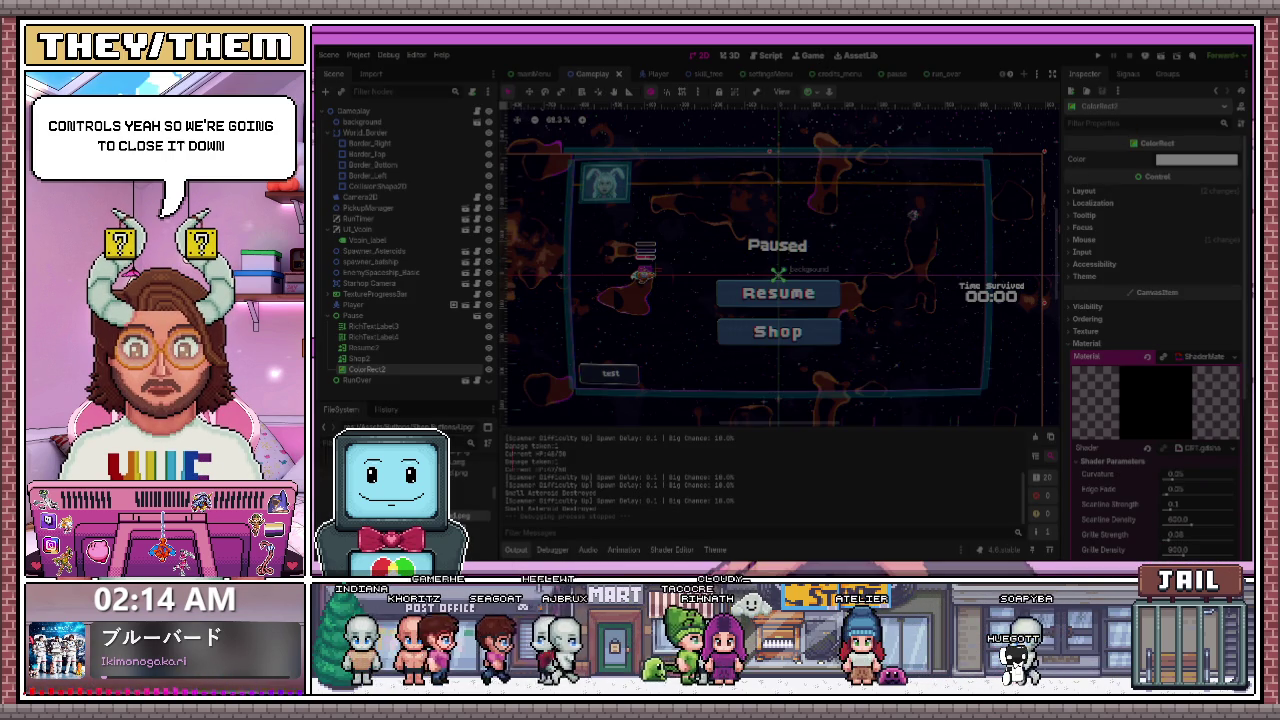
key("alt+F4")
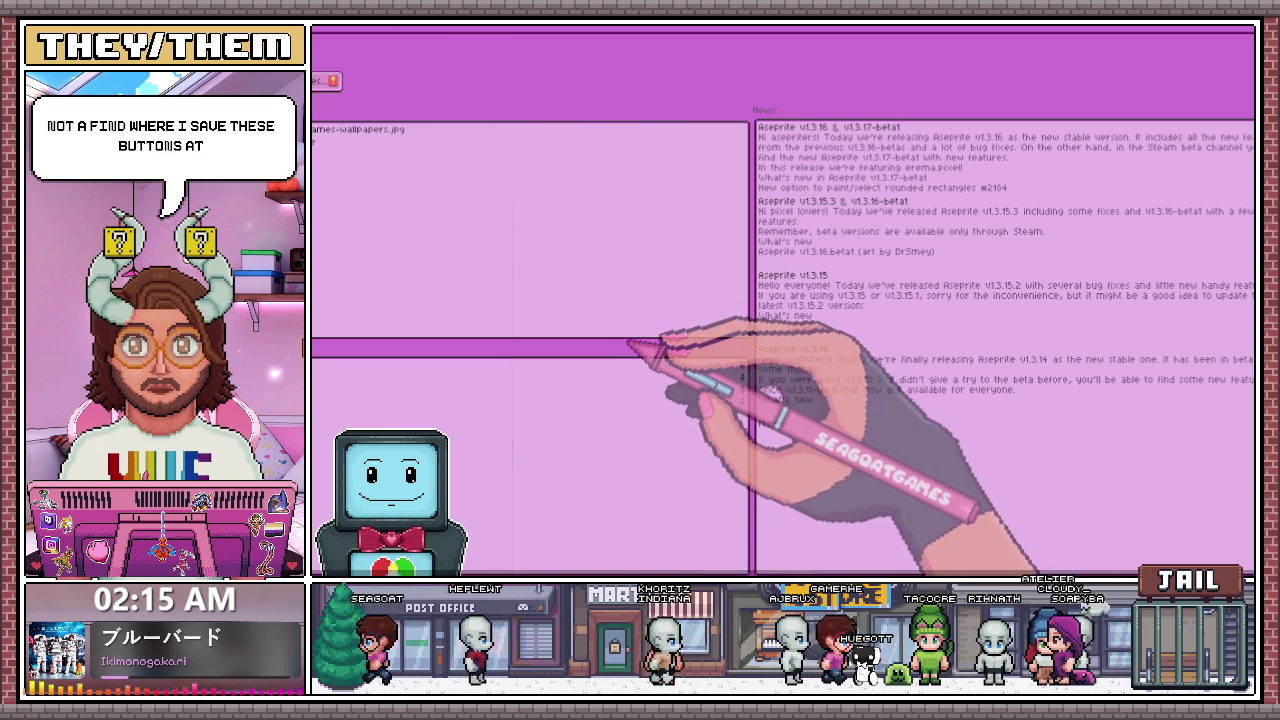
- Switch from the Home tab to the camera button sprite with Ctrl+Tab
key("ctrl+Tab")
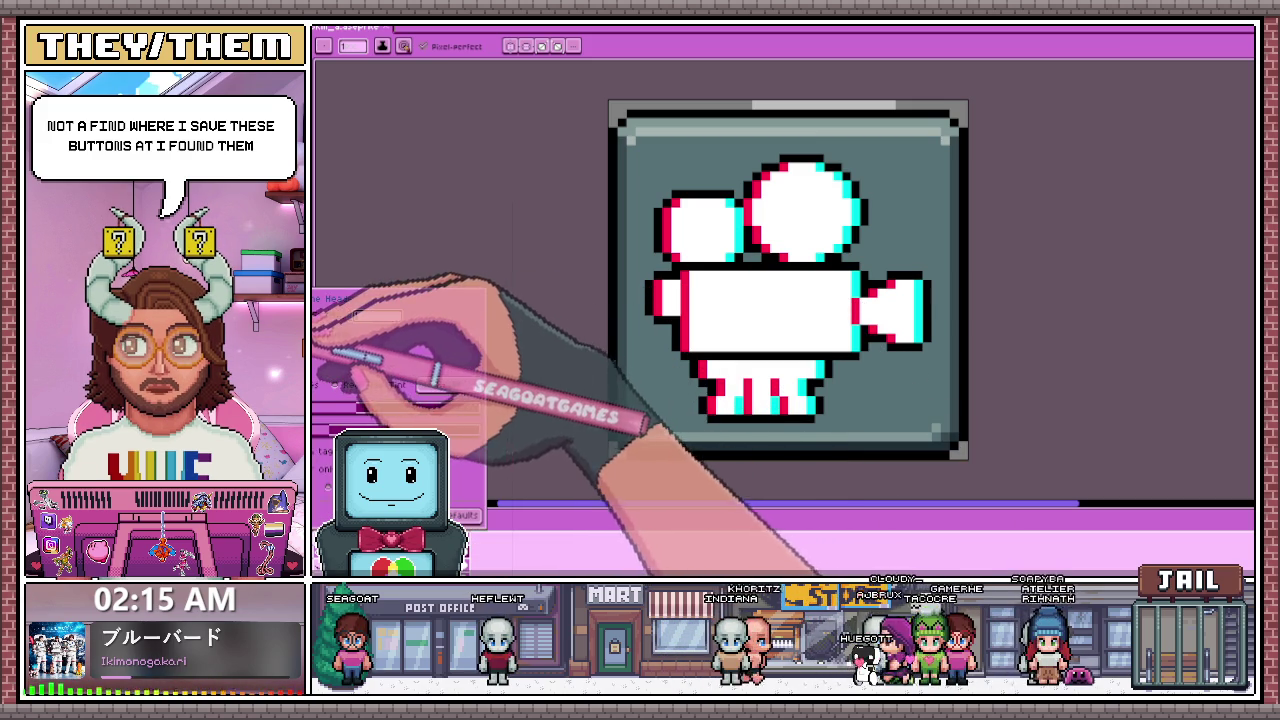
- Select a 40x2 strip on the More Clips layer and paste it as a magenta band
key("Tab")
key("Escape")
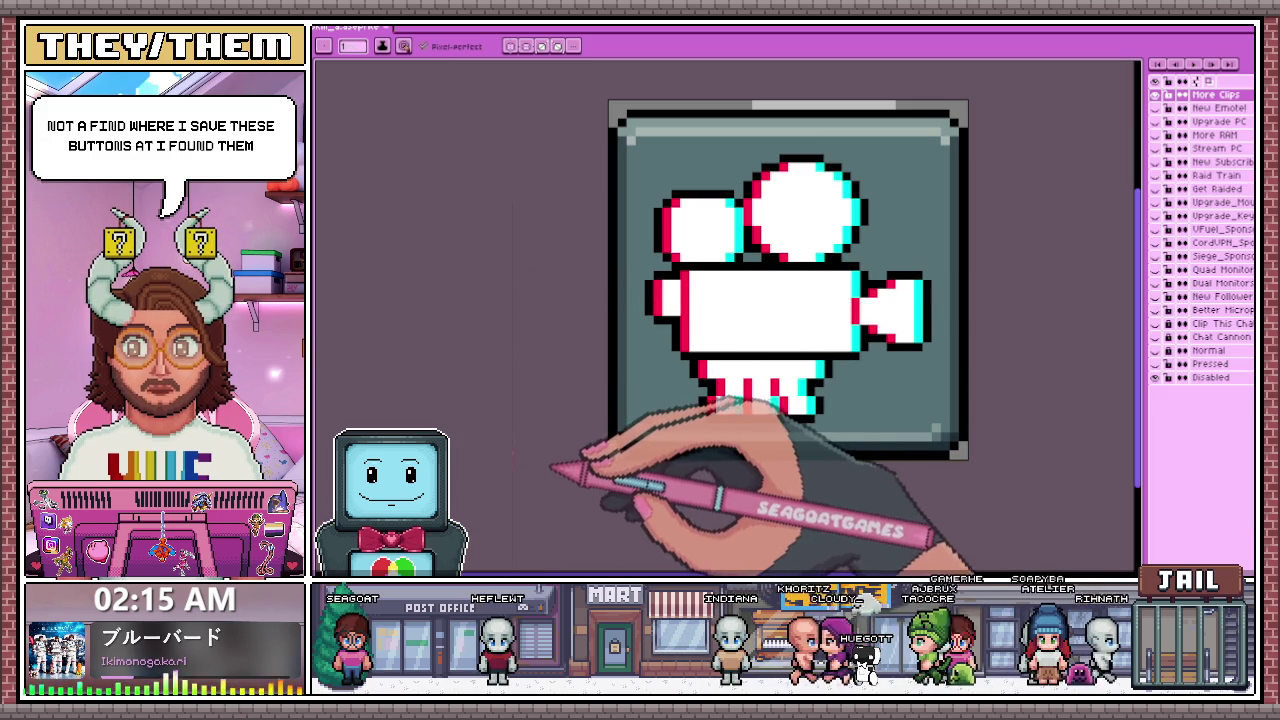
scroll(690, 293, "down", 3)
scroll(774, 283, "up", 2)
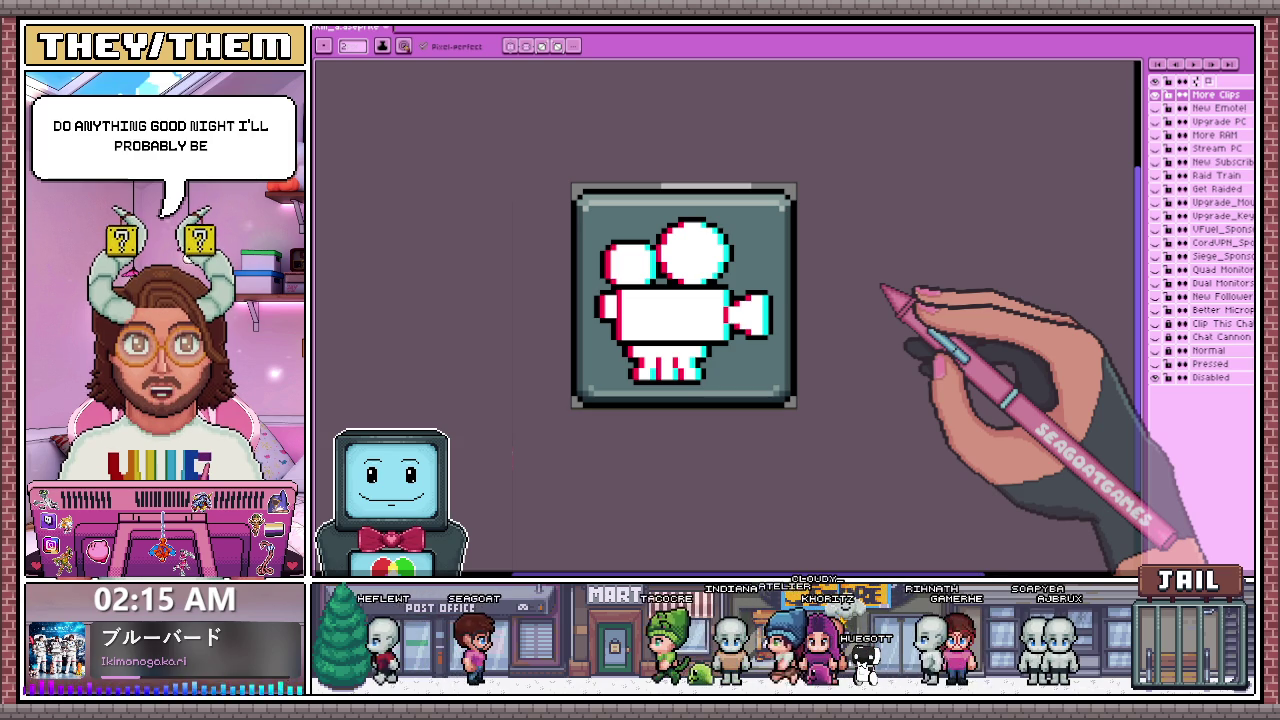
left_click(1210, 378)
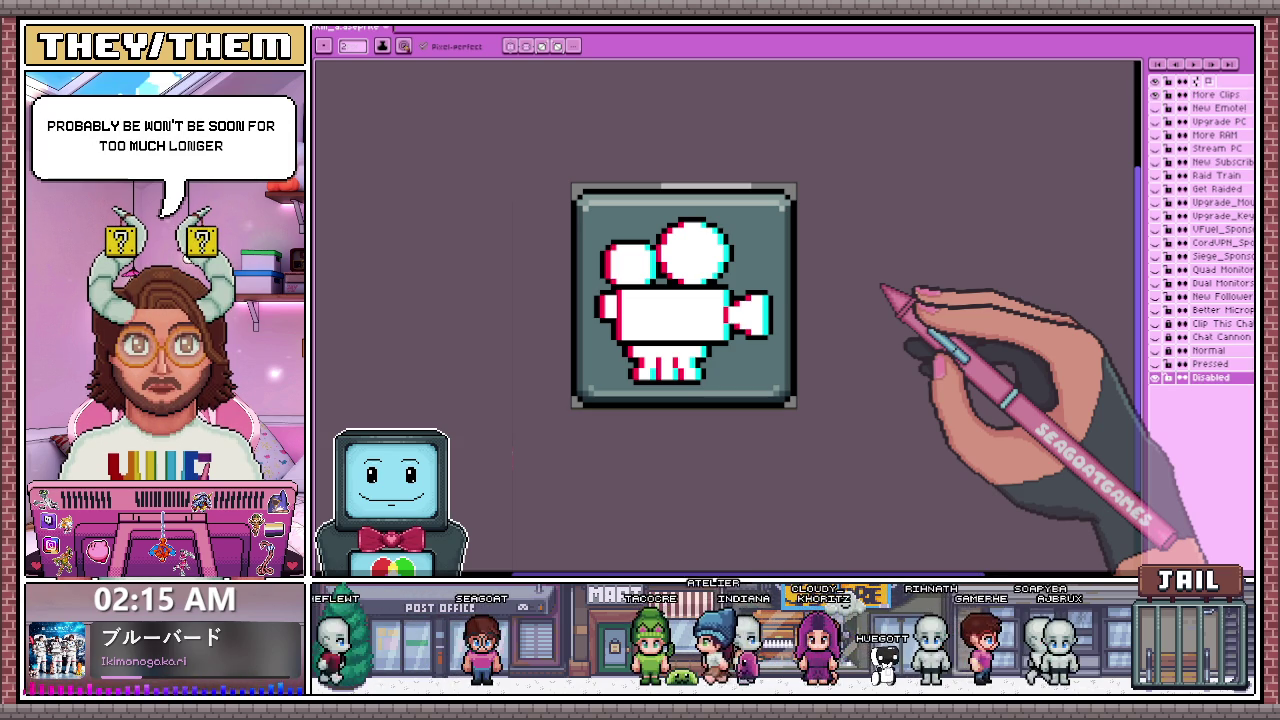
key("m")
left_click_drag(568, 216, 800, 228)
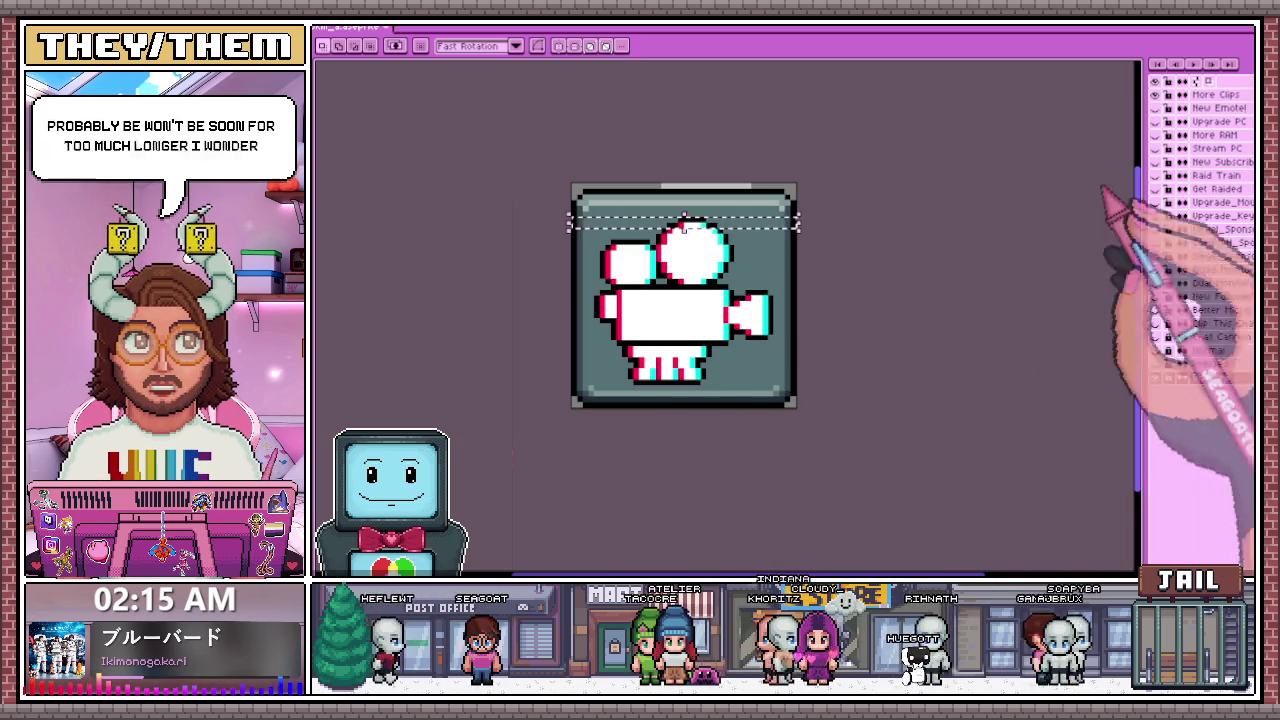
left_click(1215, 94)
left_click_drag(562, 269, 821, 259)
key("ctrl+v")
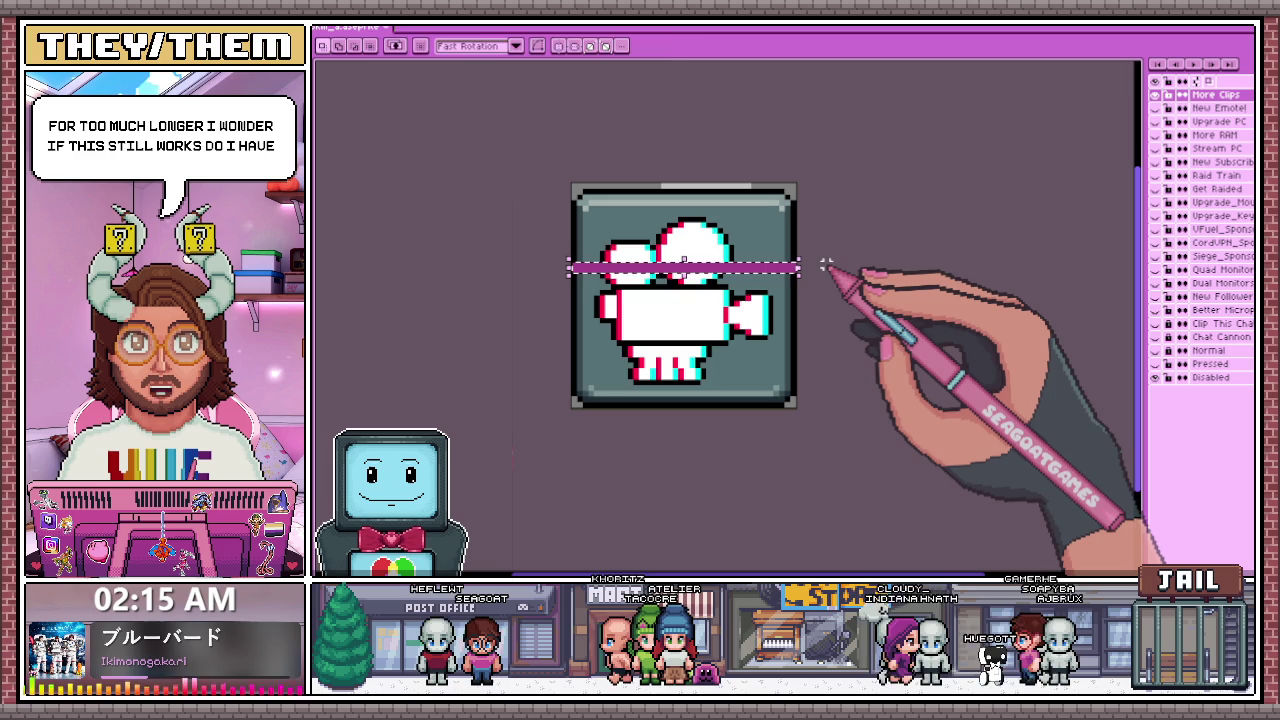
- Nudge the pasted magenta band up flush against the sprite's top edge
key("Up")
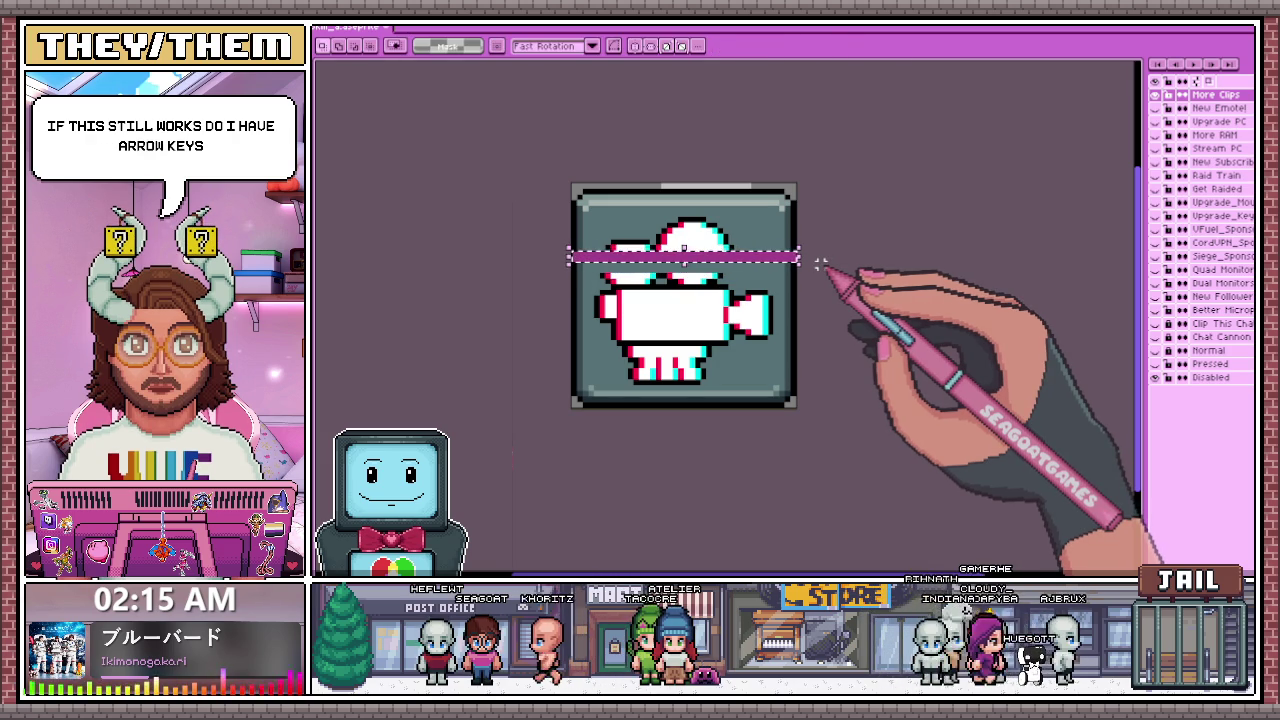
key("Up")
key("Up")
key("Left")
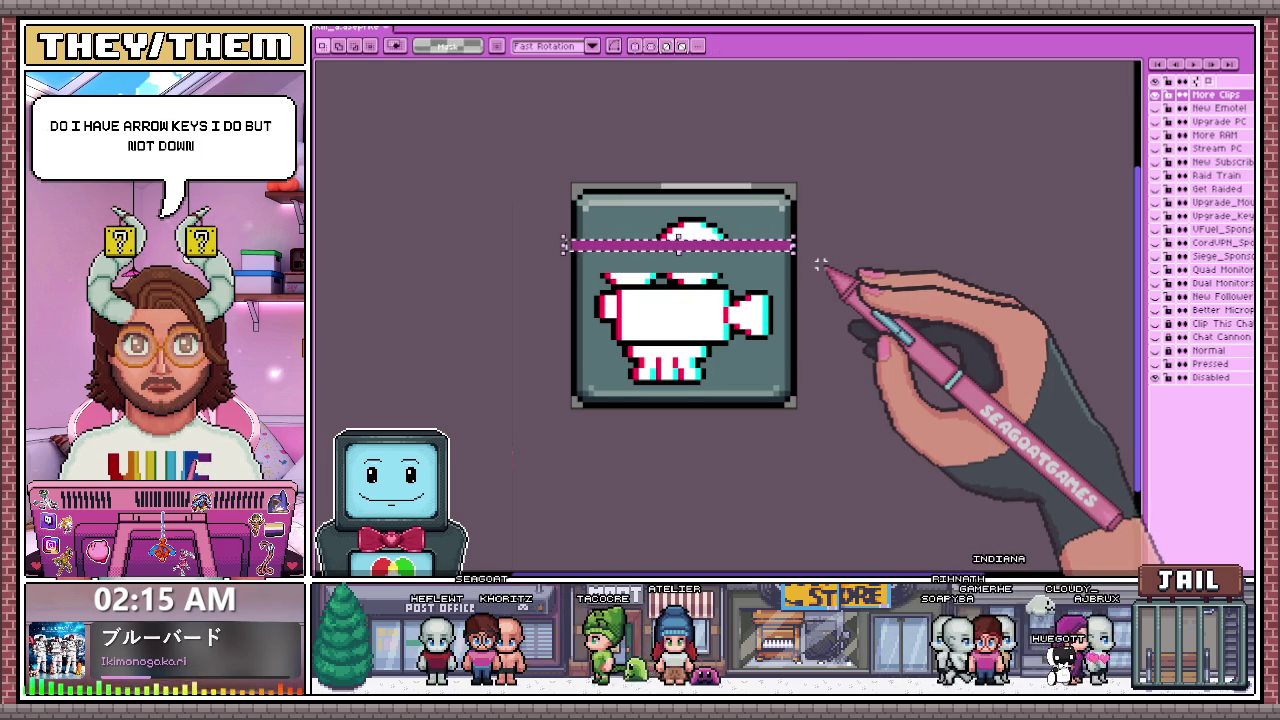
key("Left")
key("Right")
key("Right")
key("Right")
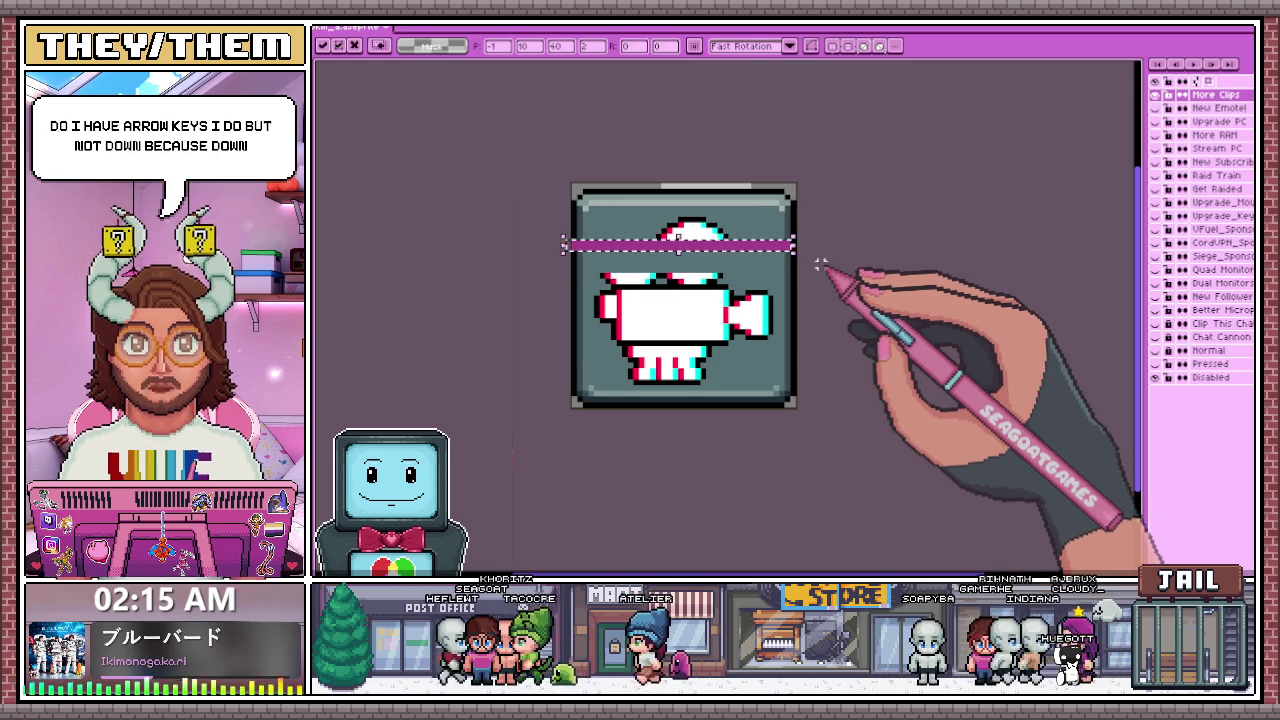
key("Left")
key("Left")
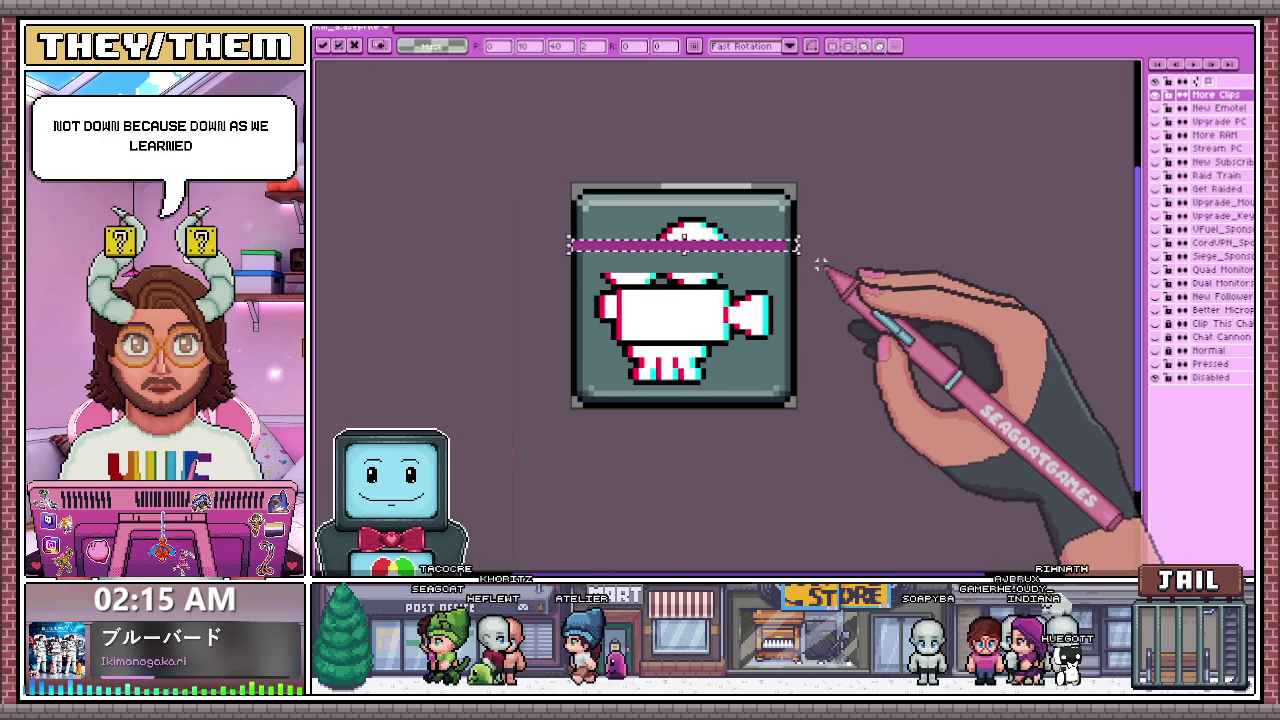
key("Right")
key("Right")
key("Up")
key("Up")
key("Up")
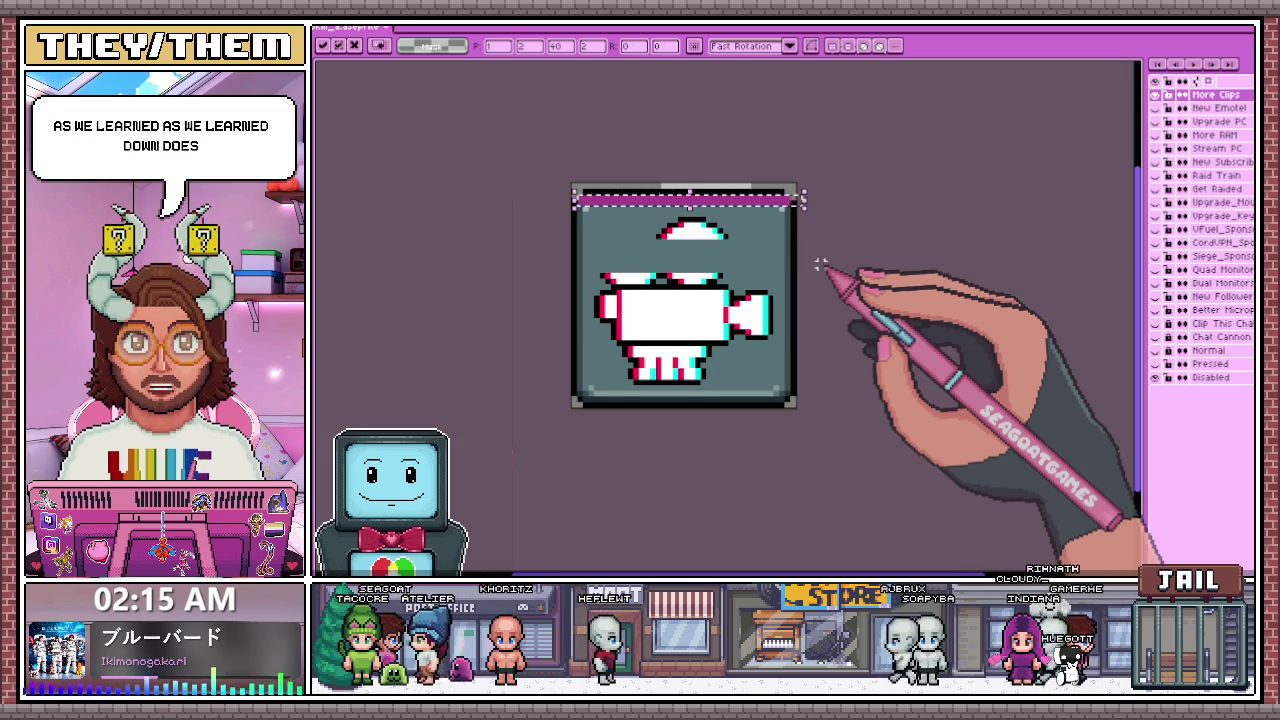
key("Up")
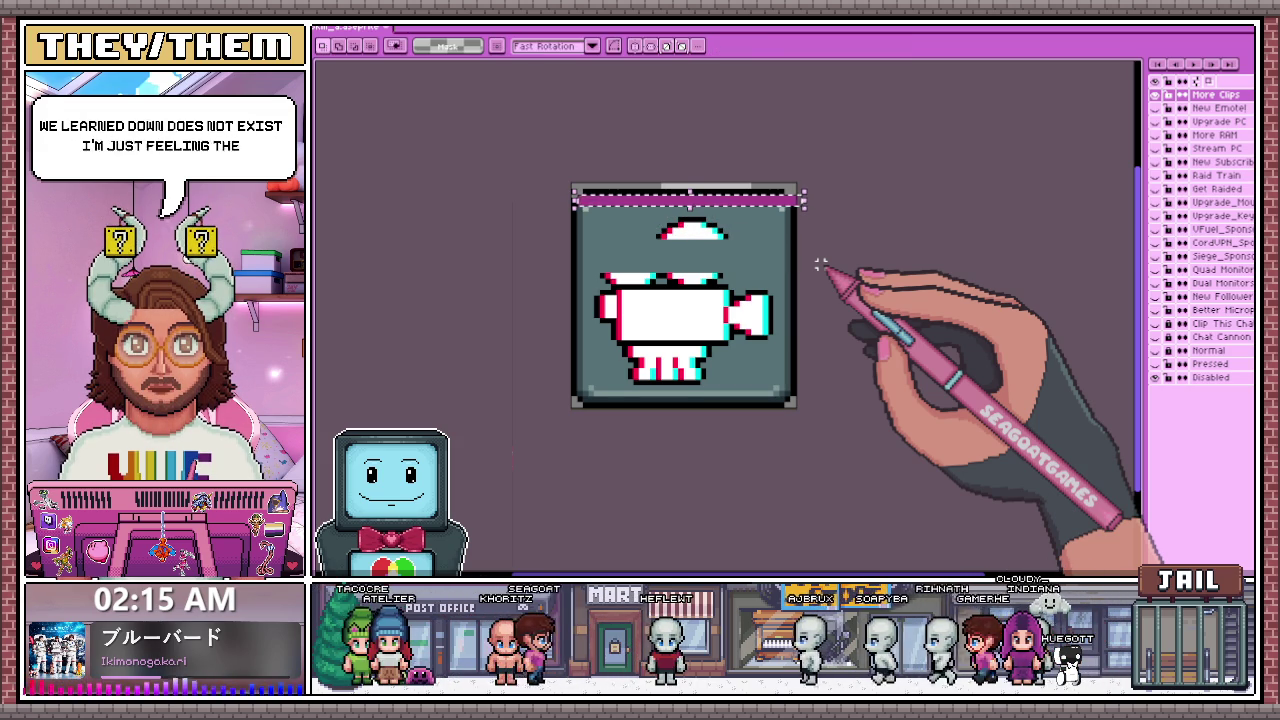
key("ctrl+d")
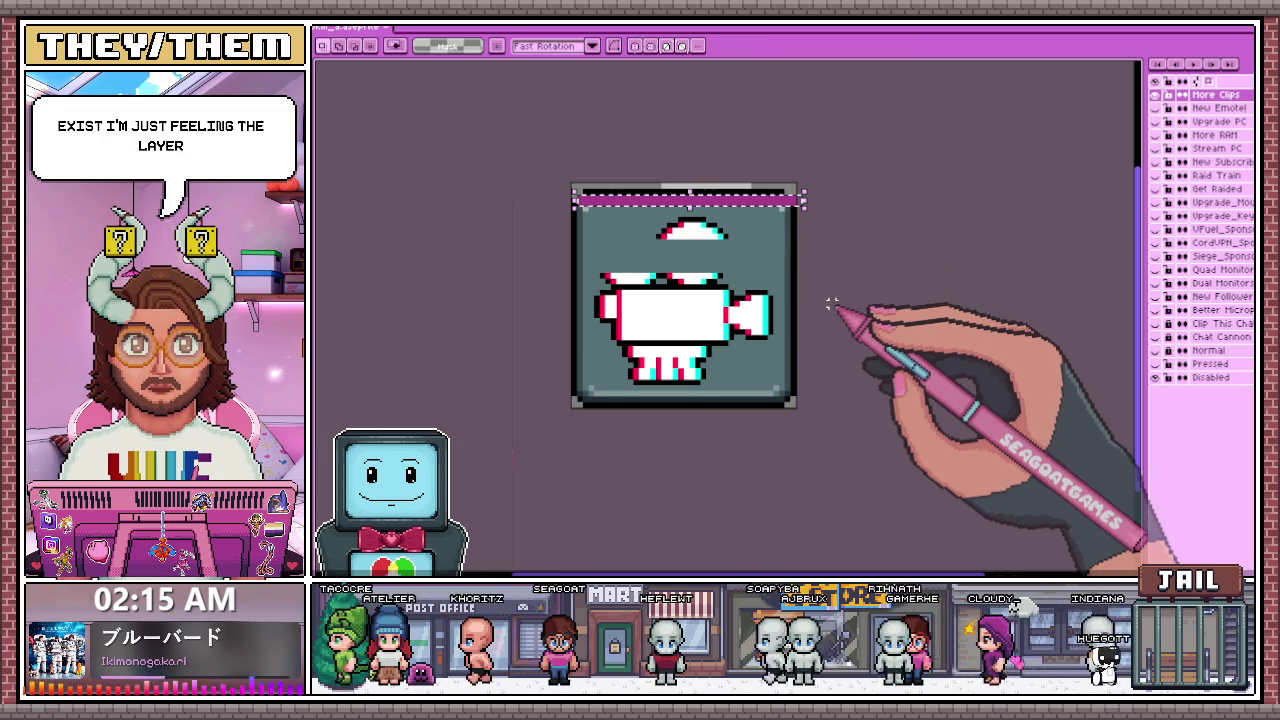
- Move the magenta band back down over the camera and commit it
key("Down")
key("Down")
key("Down")
key("Left")
key("Left")
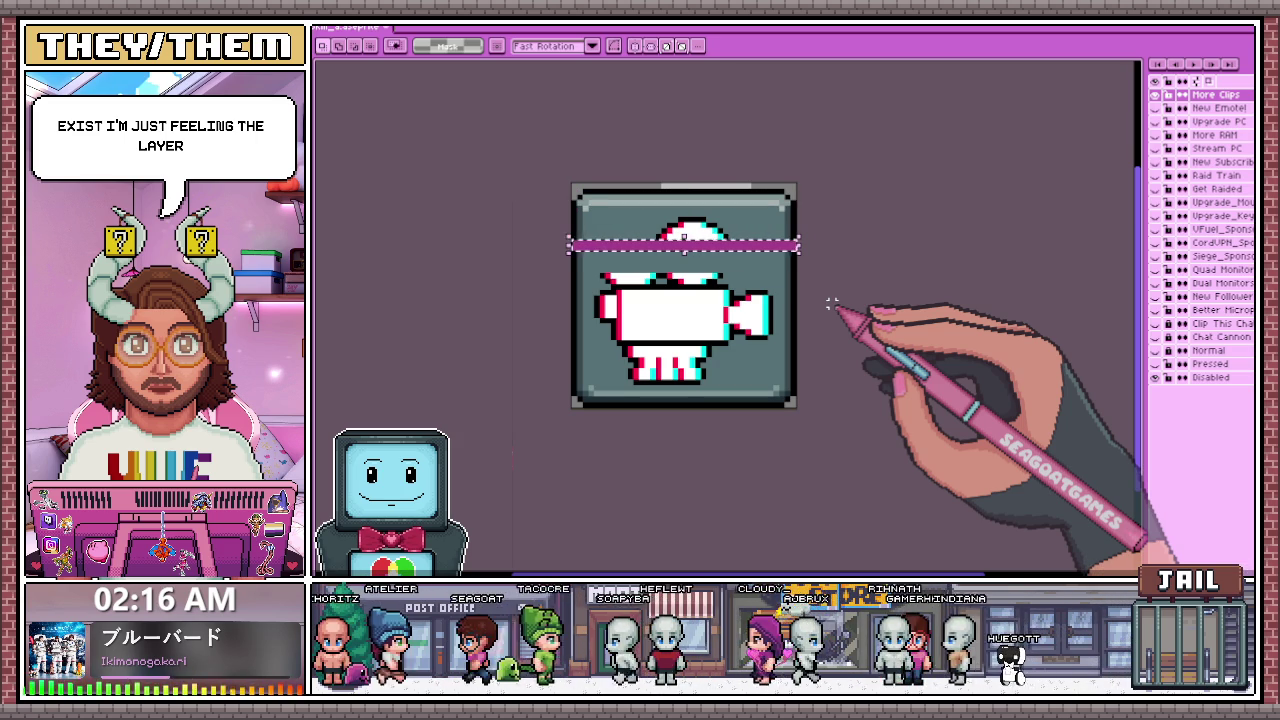
key("Down")
key("Down")
key("Down")
key("Return")
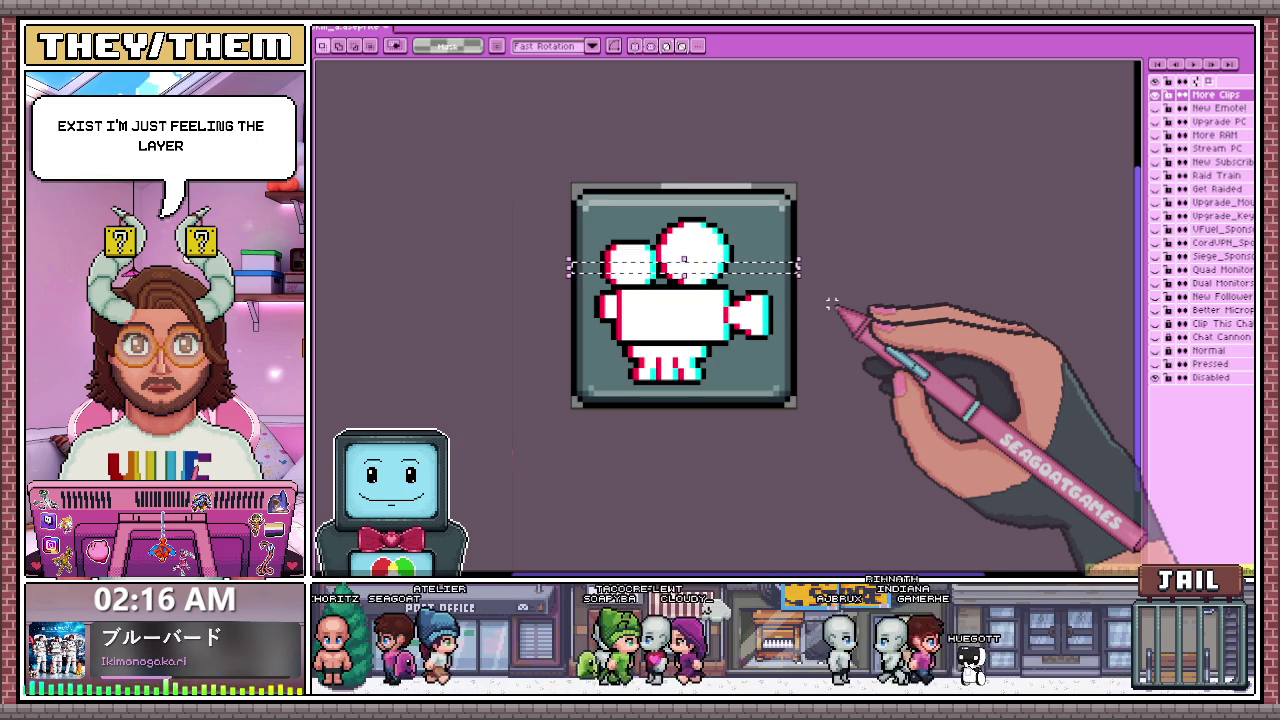
key("ctrl+d")
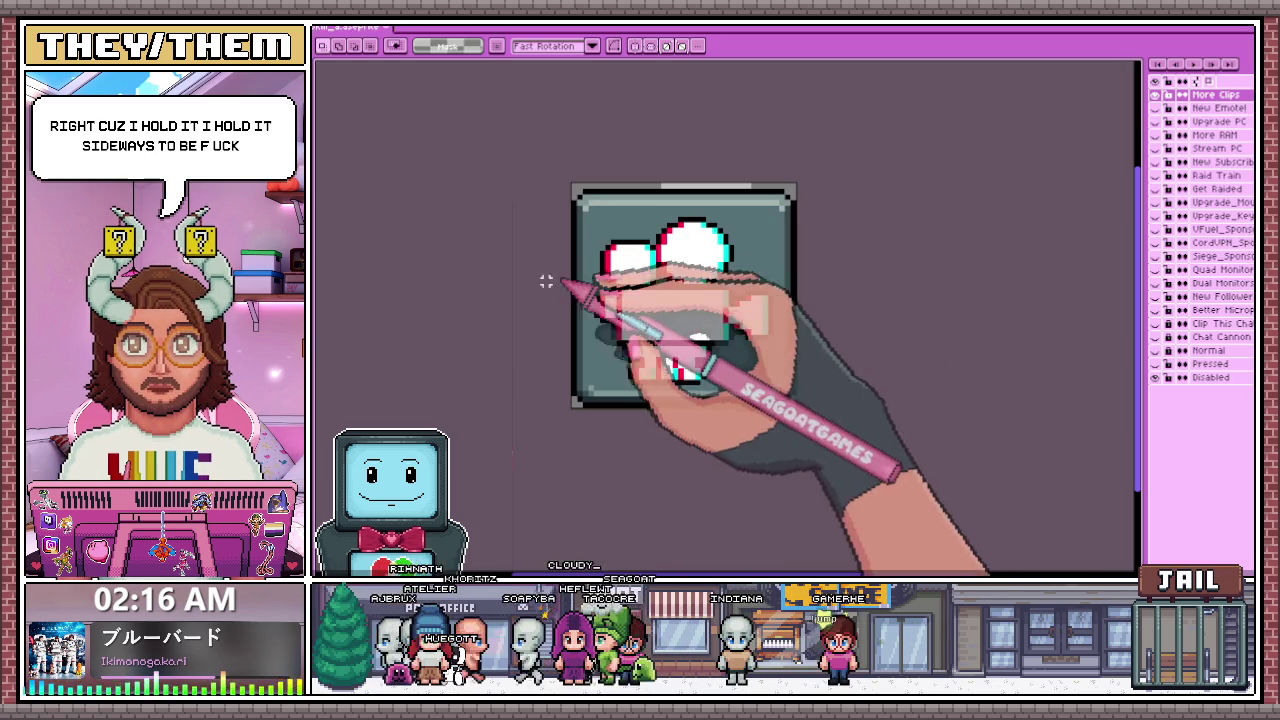
- Drag a thin horizontal marquee selection across the white camera icon
left_click_drag(546, 282, 830, 266)
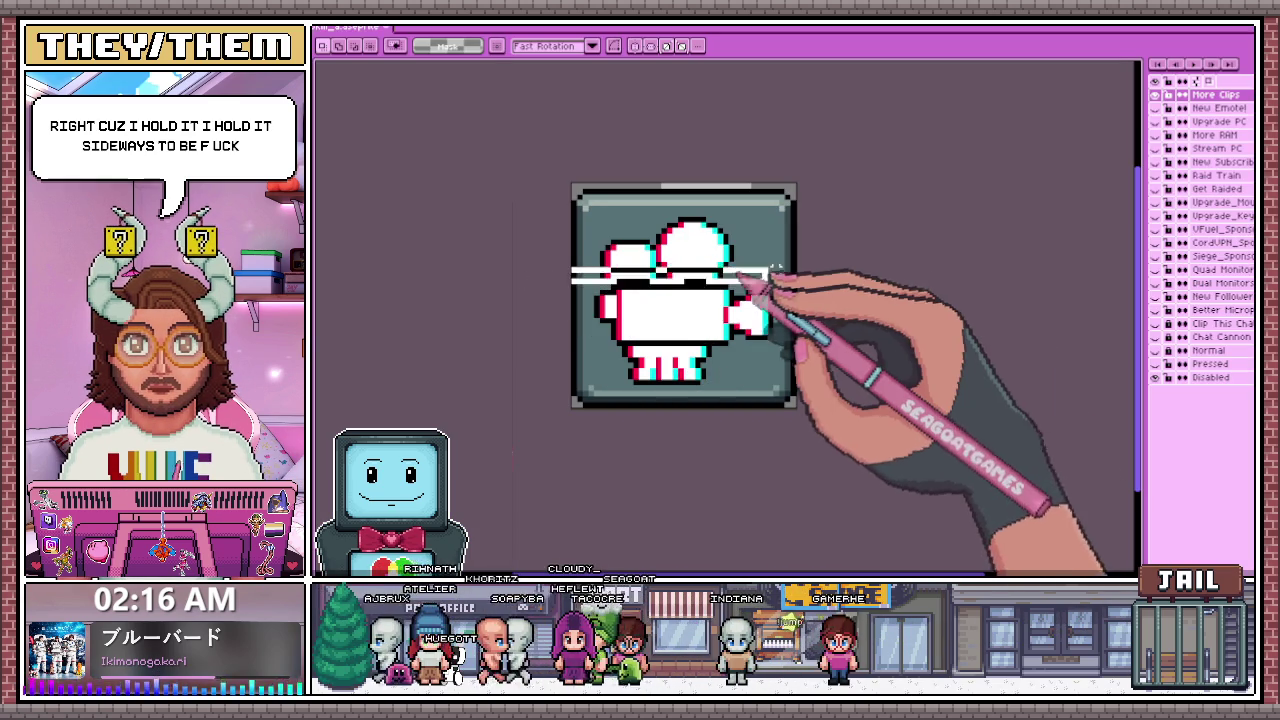
- Fill the selected strip with magenta and play the icon's animation
key("Delete")
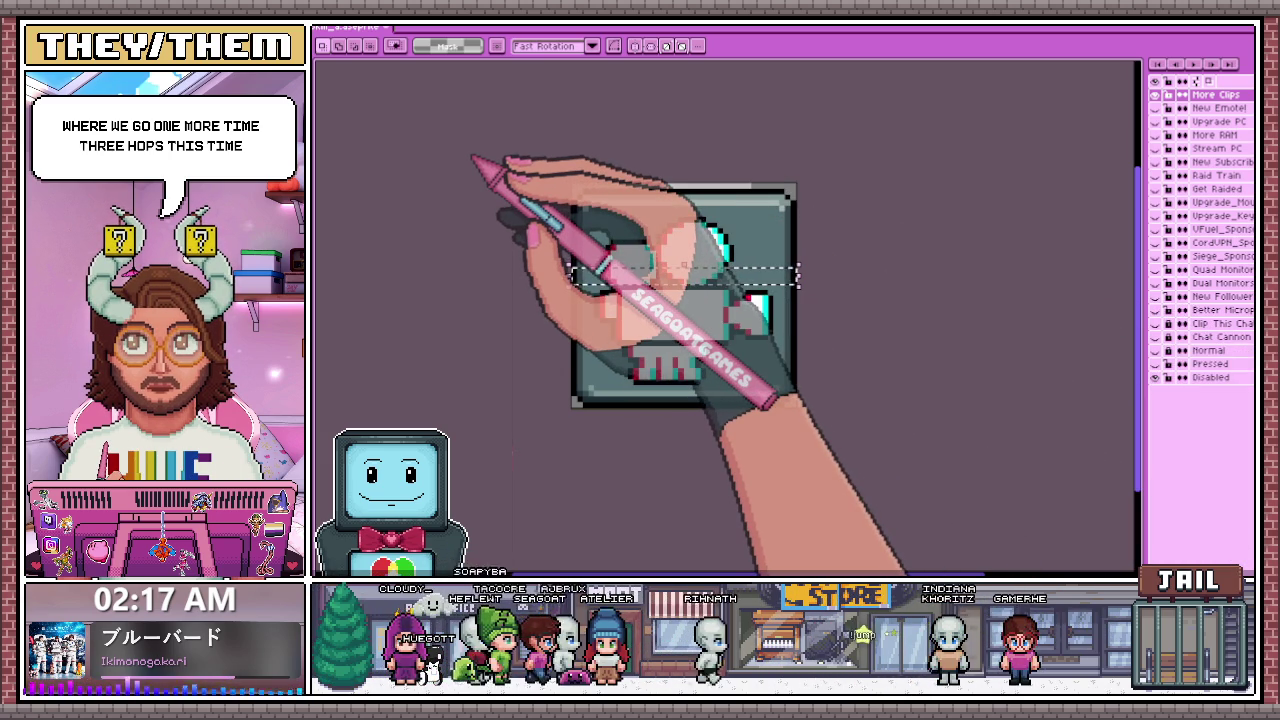
key("Return")
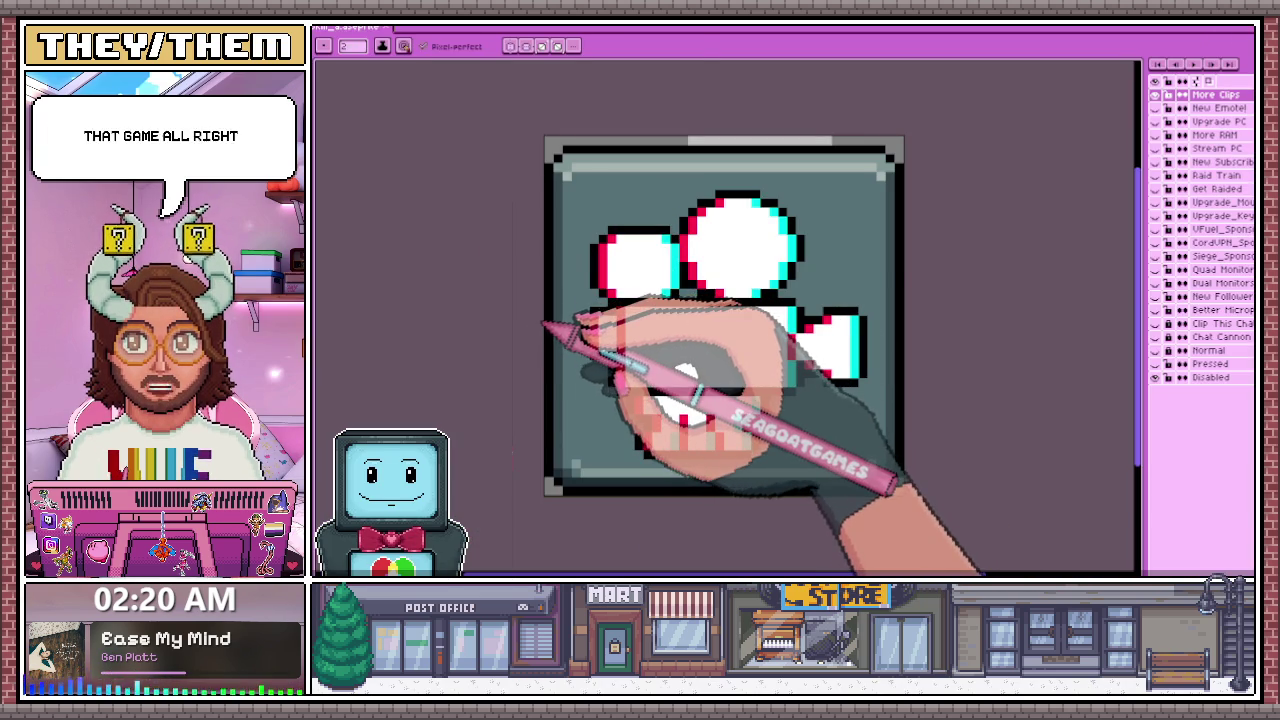
- Select a horizontal strip with the Rectangular Marquee, undo and redo its magenta fill, then deselect
key("m")
mouse_move(545, 318)
left_mouse_down()
mouse_move(800, 300)
mouse_move(975, 305)
mouse_move(962, 300)
left_mouse_up()
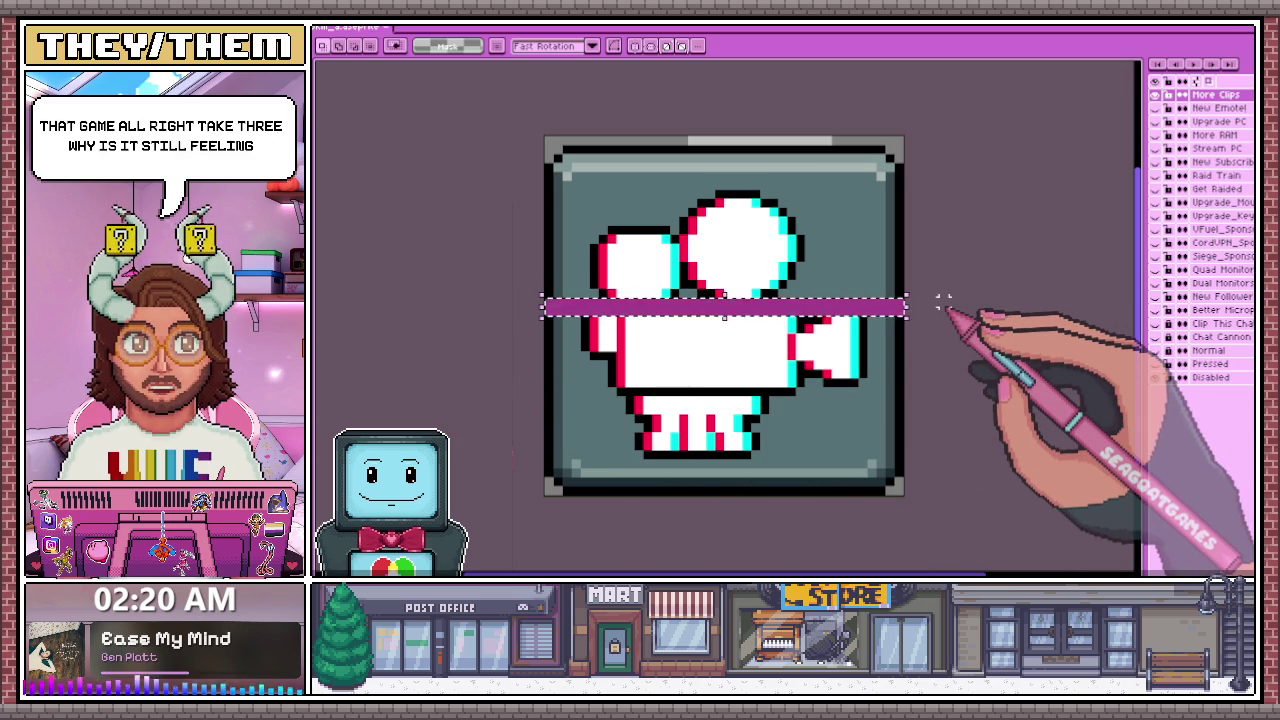
key("ctrl+z")
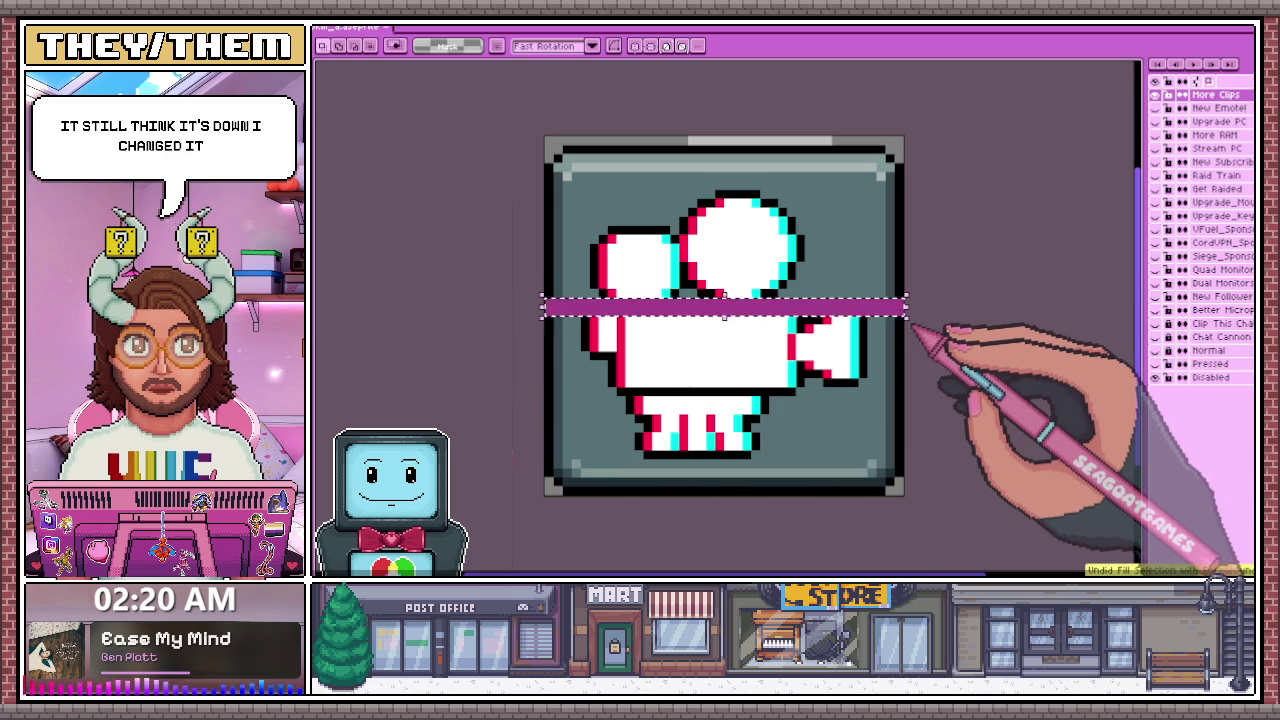
key("ctrl+y")
key("ctrl+d")
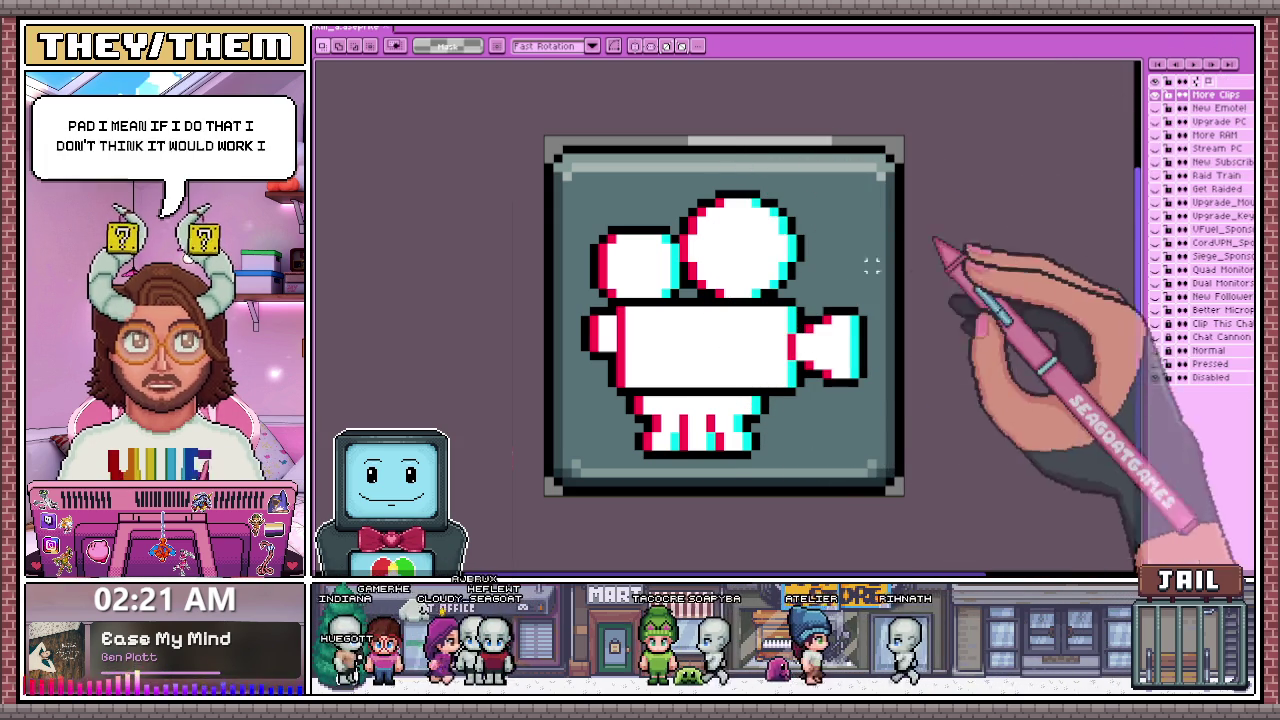
- Try magenta fills on a thin, then taller strip across the camera artwork, undoing both
left_click_drag(543, 280, 906, 298)
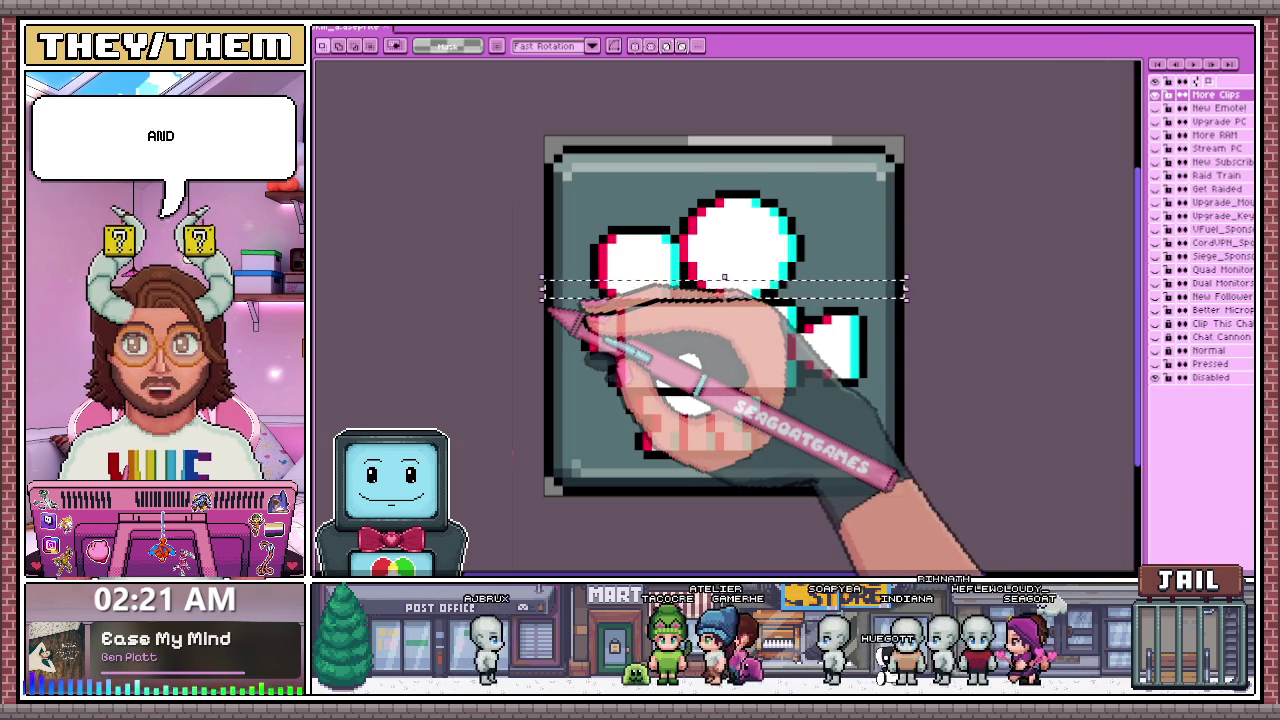
key("f")
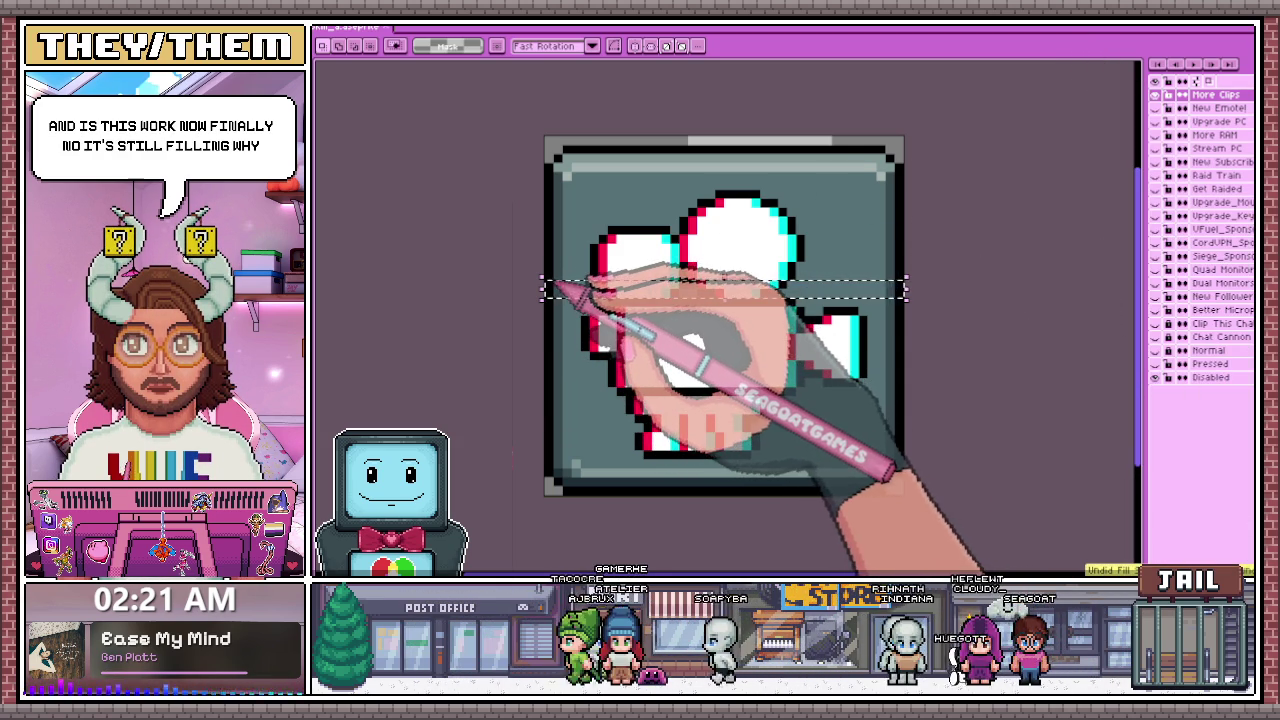
key("ctrl+z")
left_click_drag(423, 264, 1025, 296)
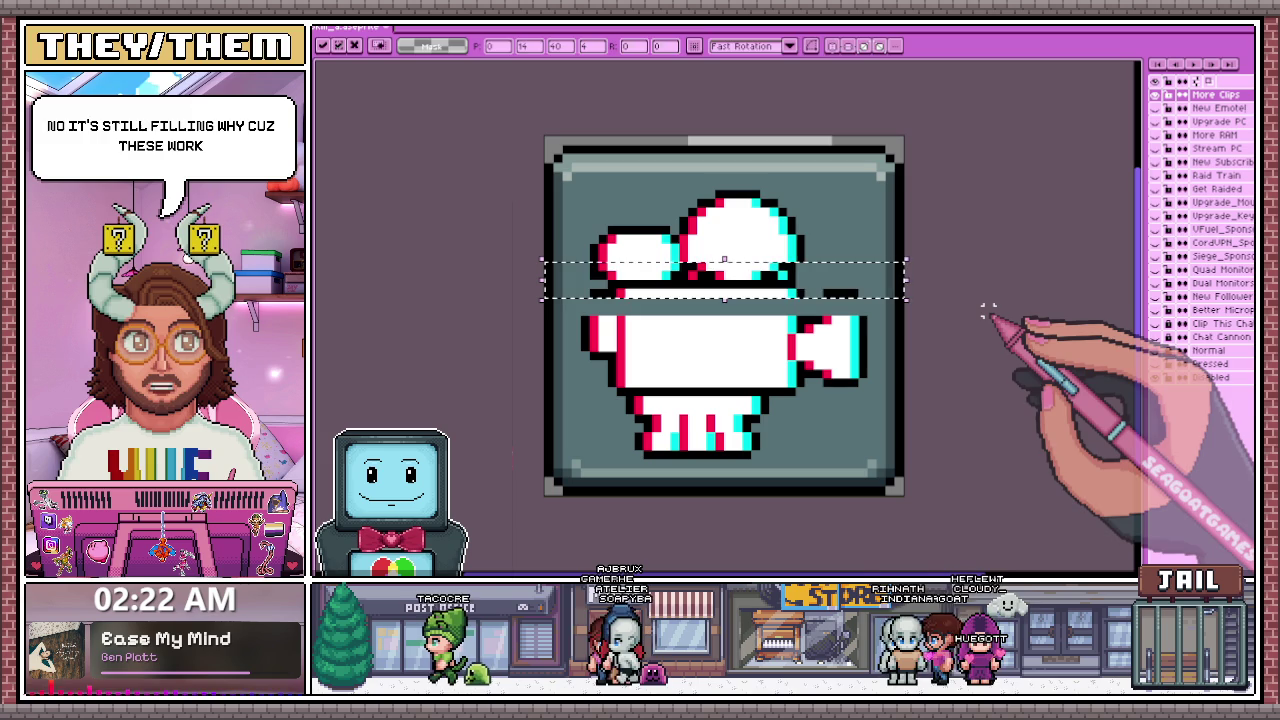
key("f")
key("ctrl+z")
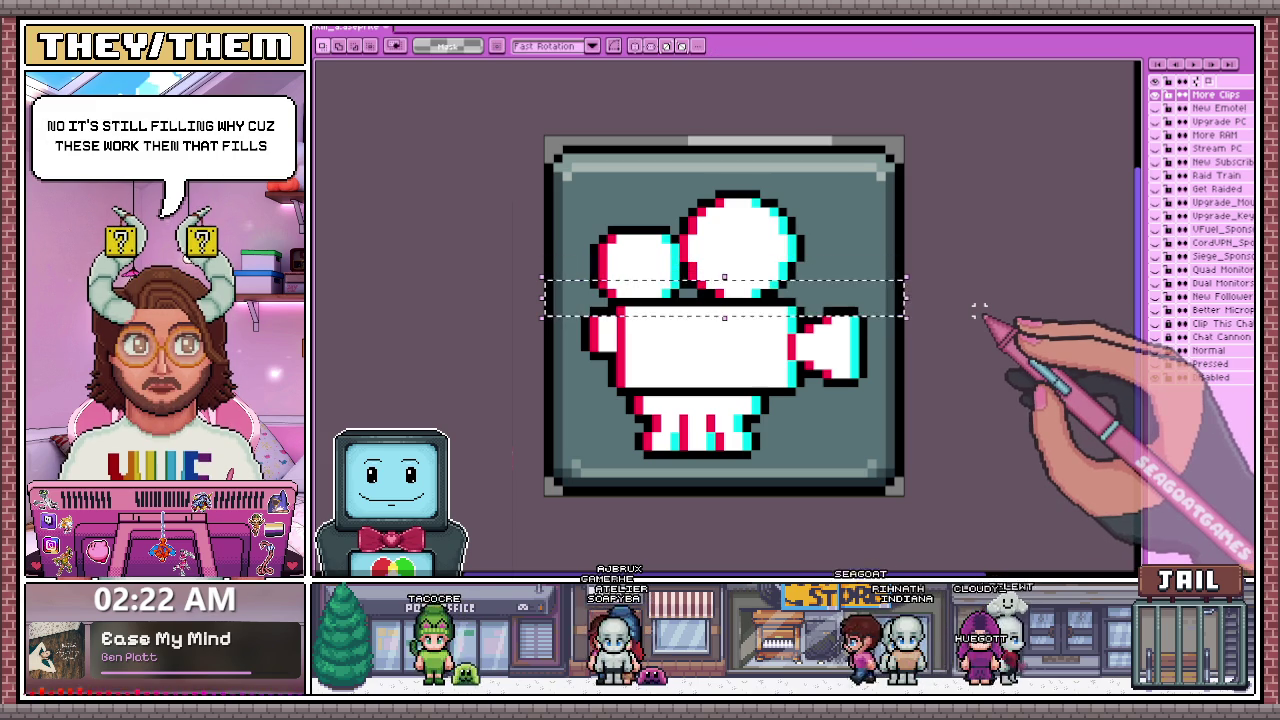
key("ctrl+d")
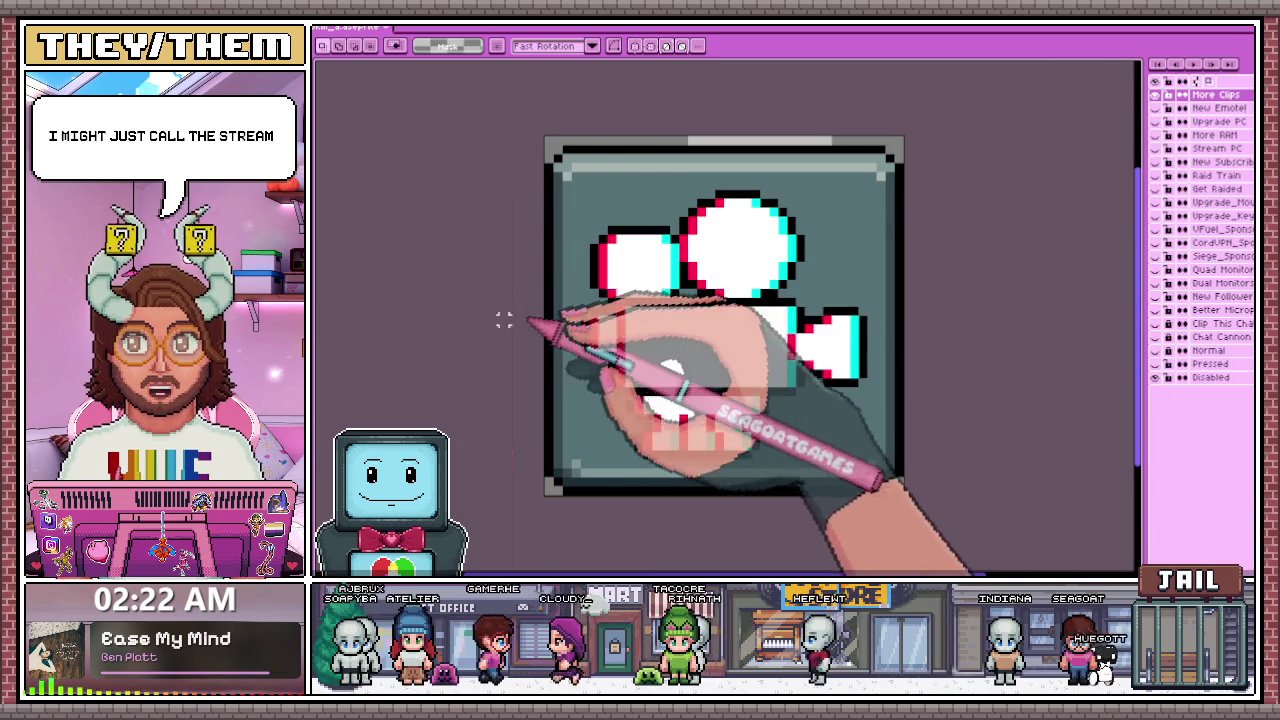
- Test a magenta stripe across the camera body, undo it, then bring up Twitch in the browser
left_click_drag(503, 313, 1063, 336)
key("f")
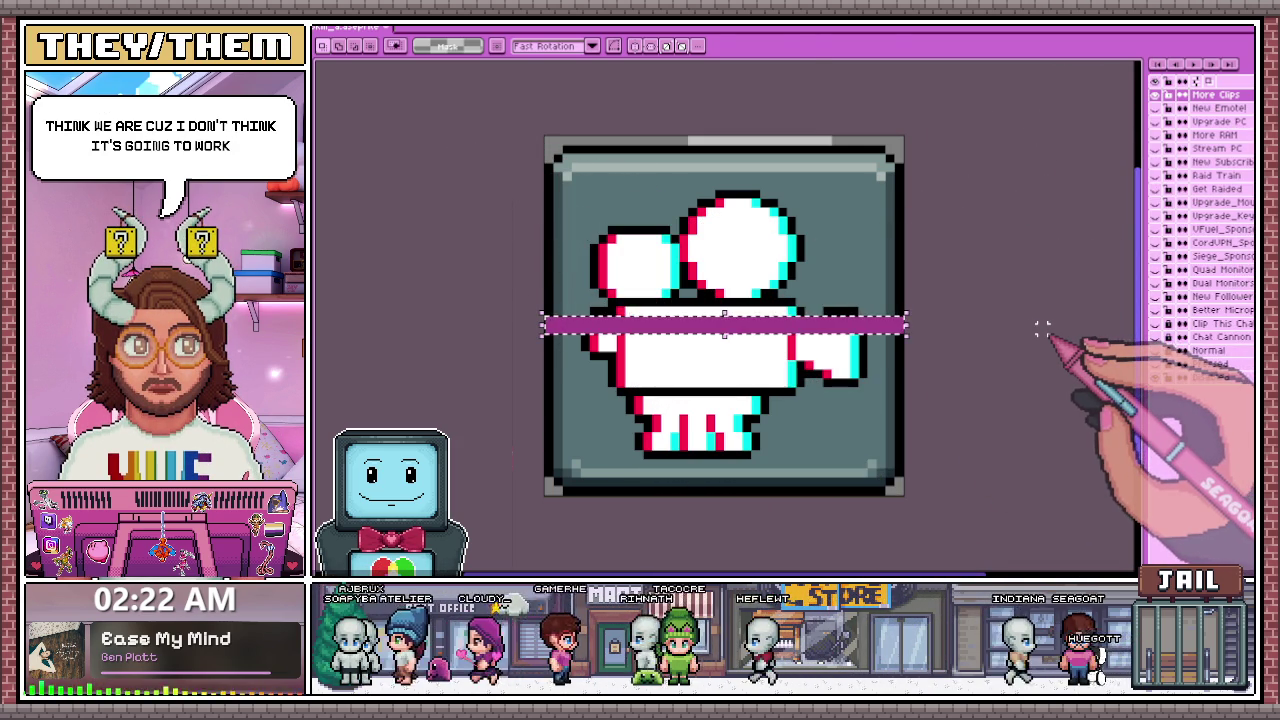
key("ctrl+d")
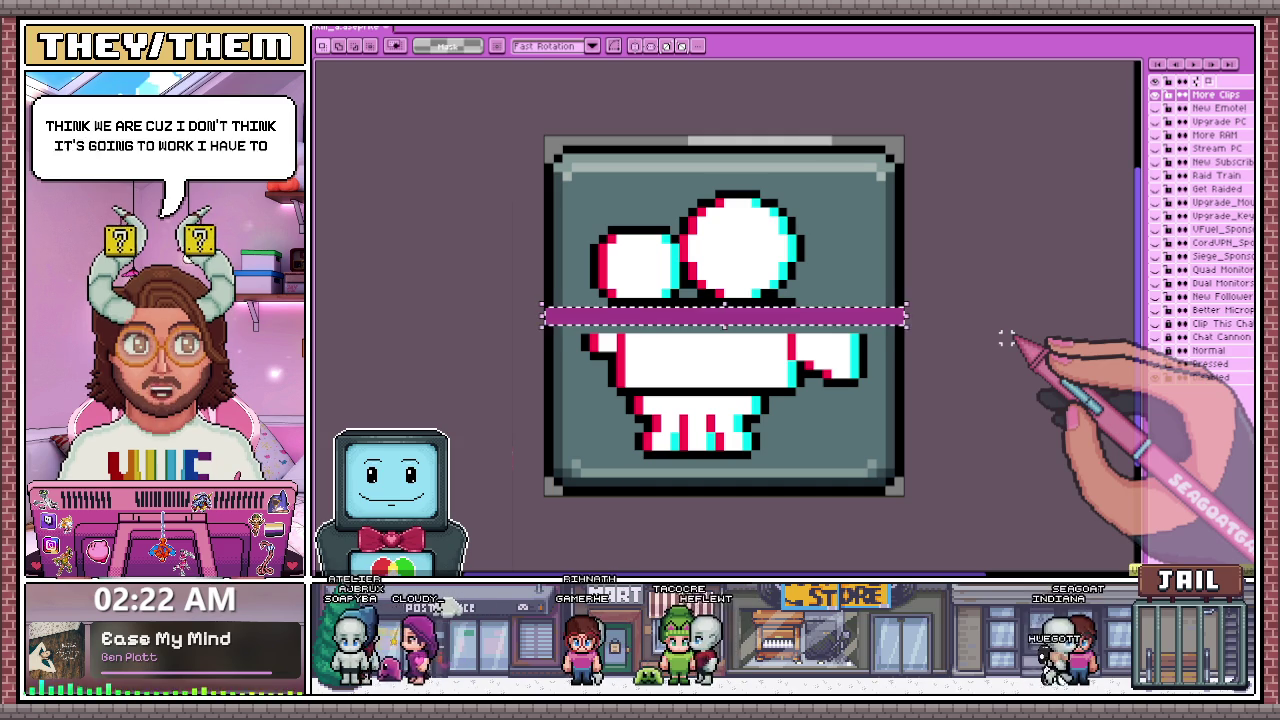
key("ctrl+z")
key("ctrl+d")
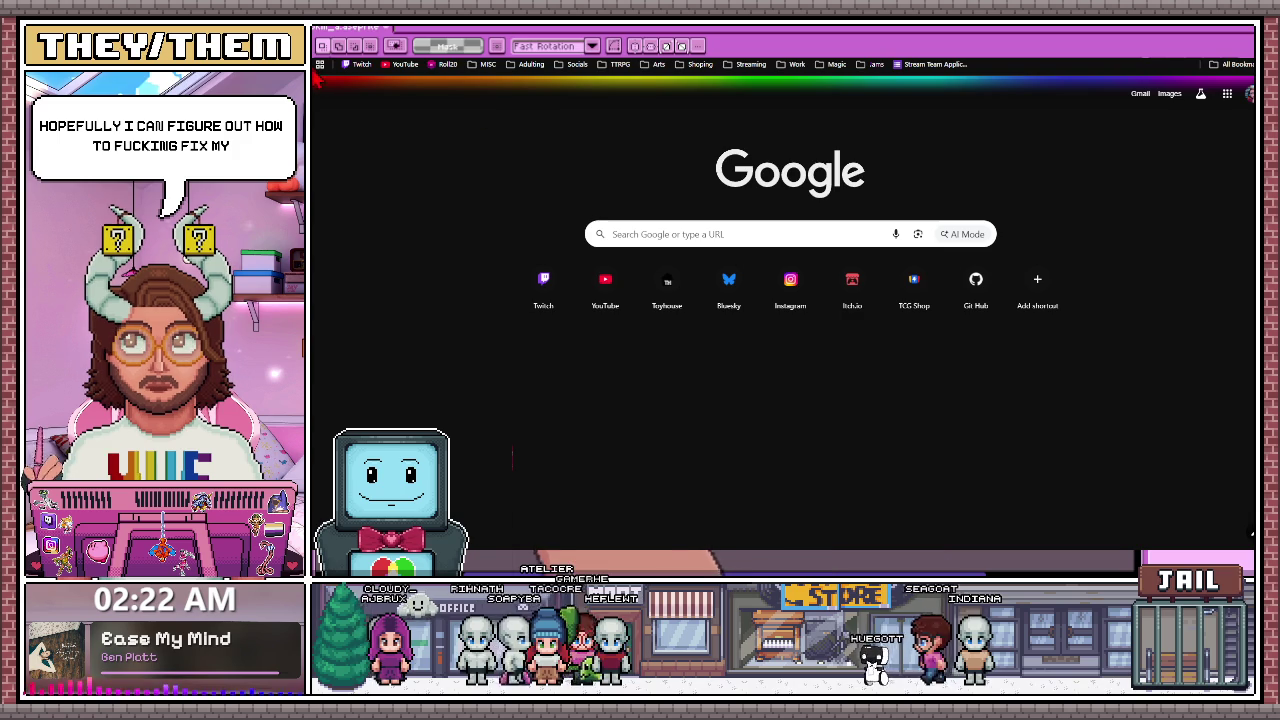
left_click(358, 68)
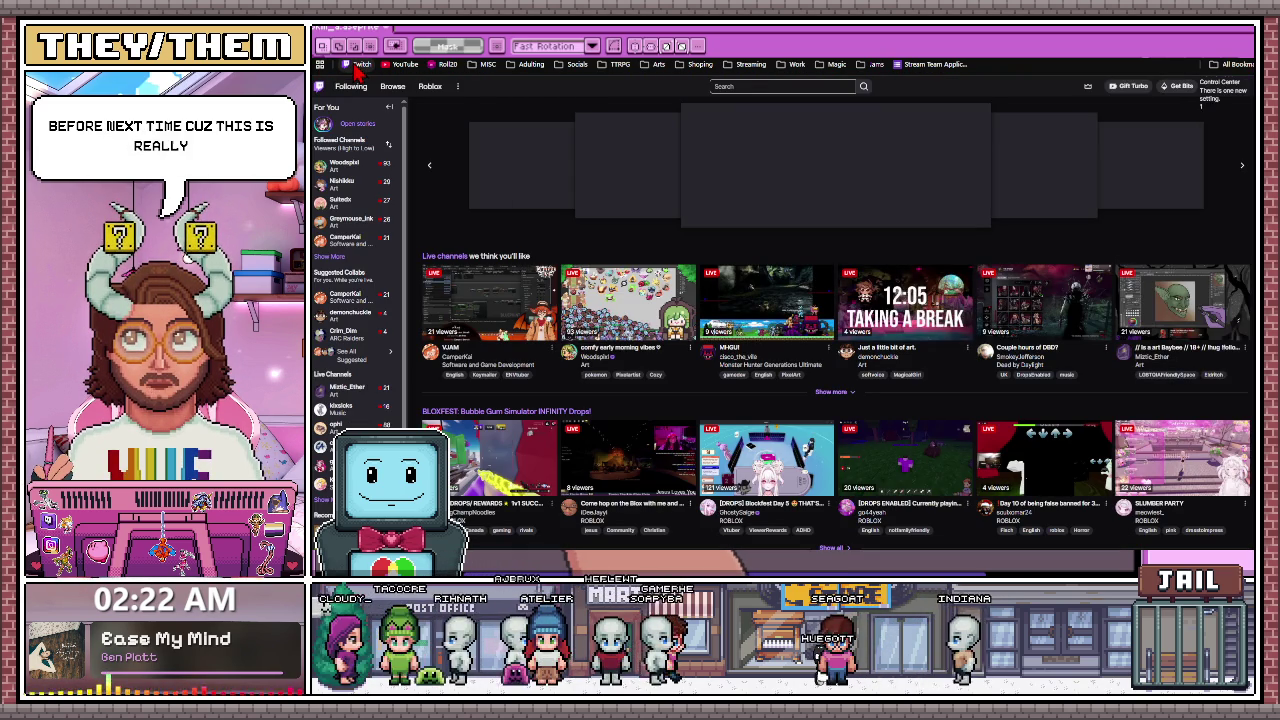
- Show more channels in the Followed Channels list on the left sidebar
left_click(331, 260)
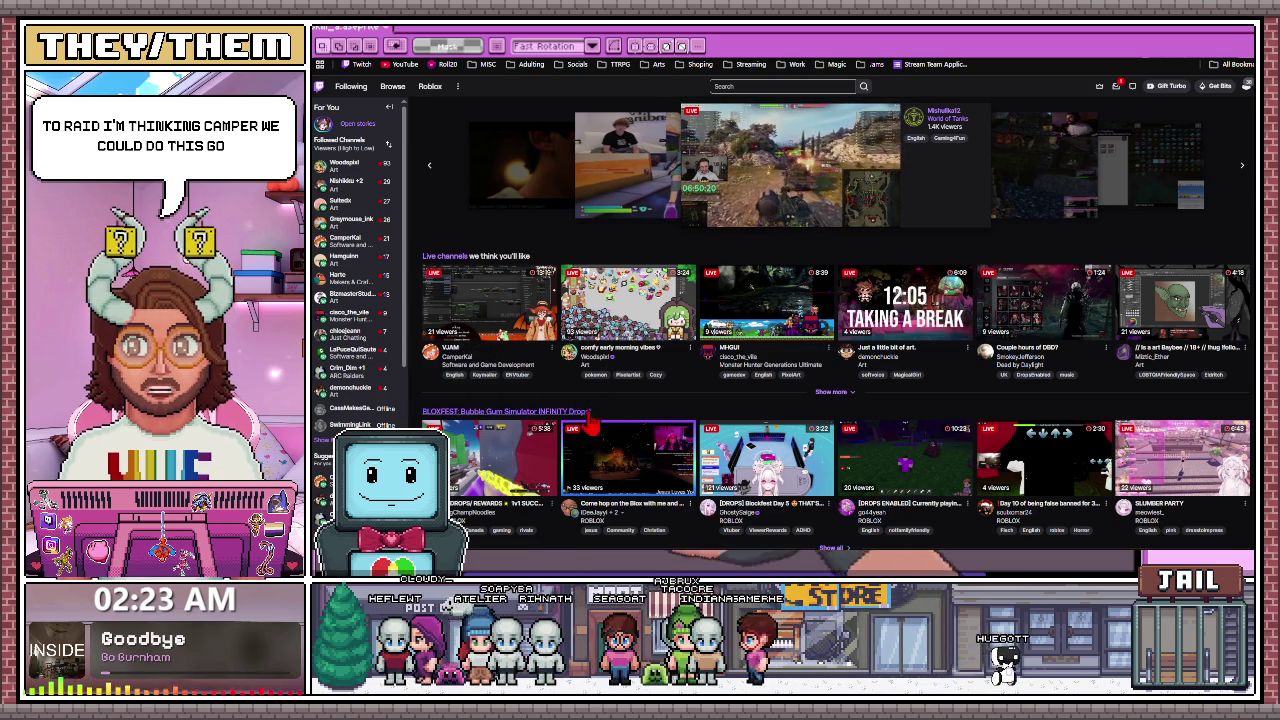
- Open the recommended live Software and Game Development stream showing an Unreal Engine blueprint editor
left_click(434, 360)
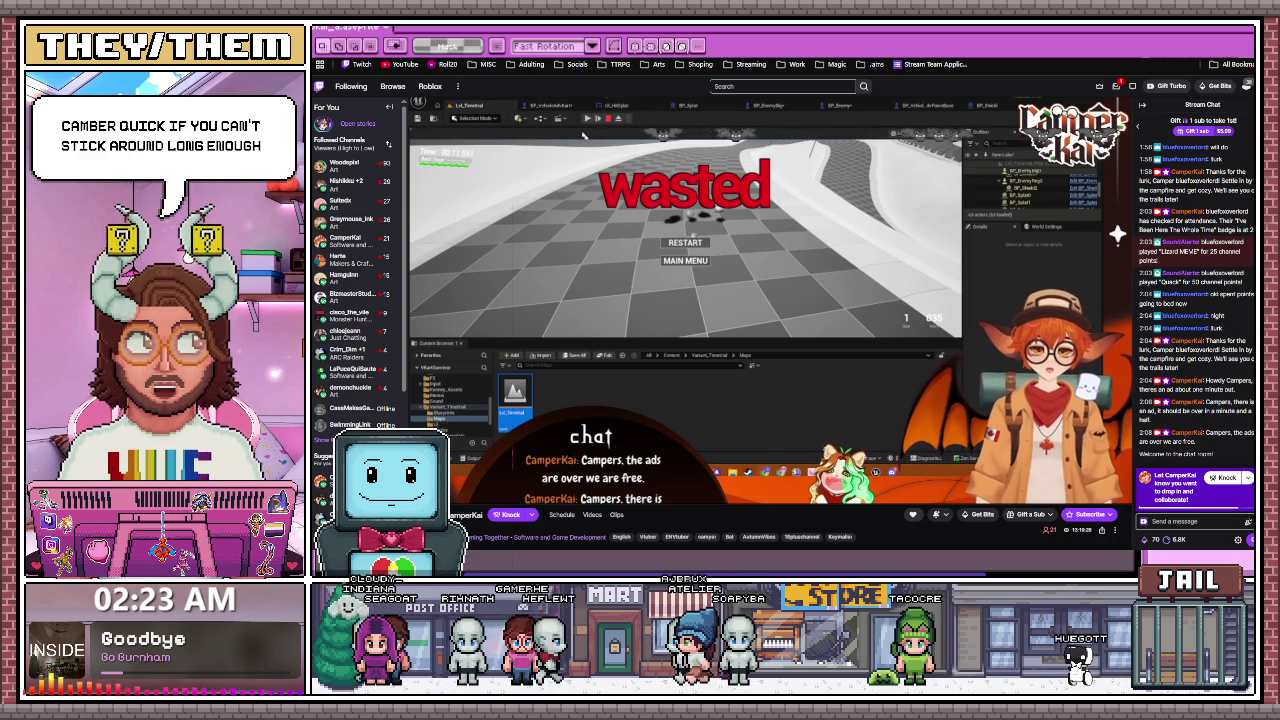
left_click(538, 106)
mouse_move(737, 281)
left_mouse_down()
mouse_move(695, 279)
mouse_move(728, 281)
left_mouse_up()
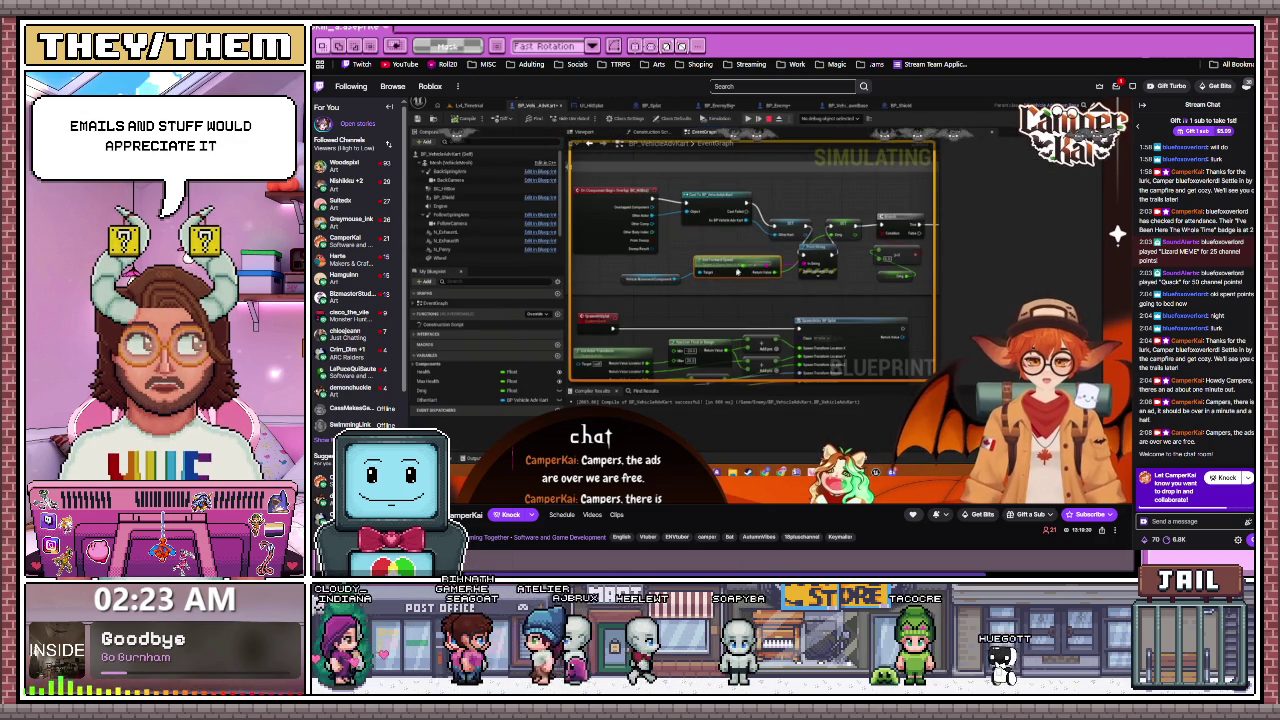